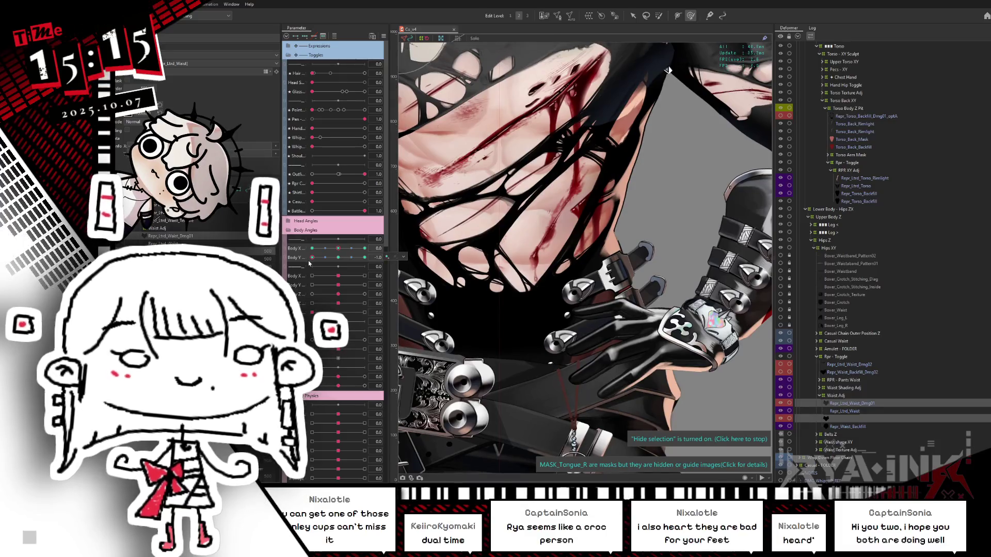
# Step: Push Body Y to its maximum and back to test how the torn shirt deforms
pyautogui.moveTo(338, 256); pyautogui.dragTo(384, 258)
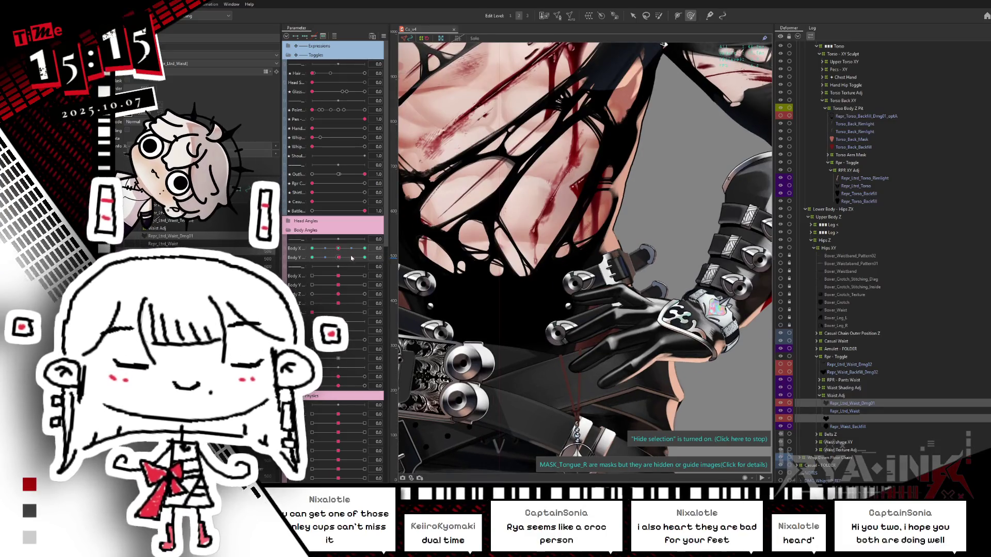
pyautogui.moveTo(365, 257)
pyautogui.mouseDown()
pyautogui.moveTo(325, 252)
pyautogui.moveTo(367, 248)
pyautogui.moveTo(338, 248)
pyautogui.mouseUp()
pyautogui.scroll(-3, 639, 173)
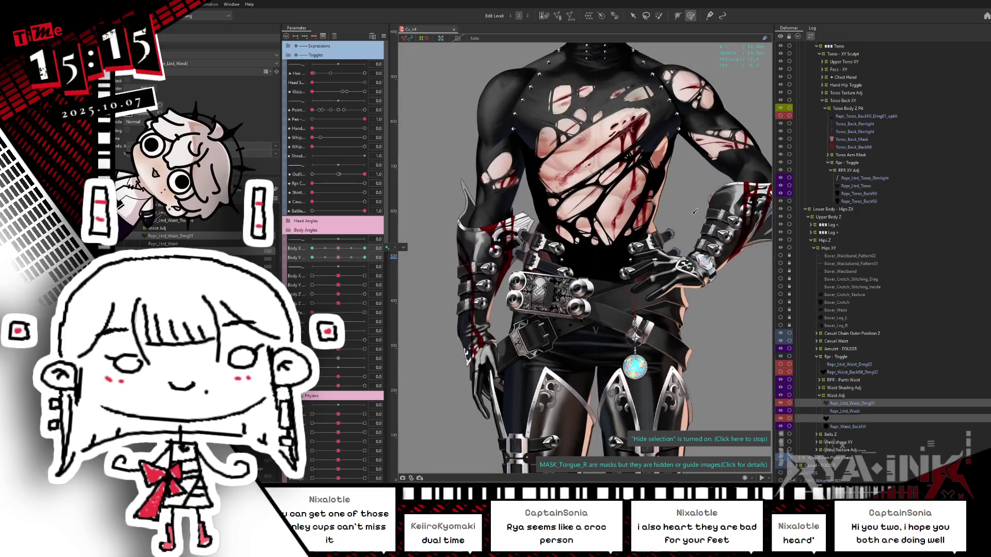
pyautogui.scroll(3, 618, 169)
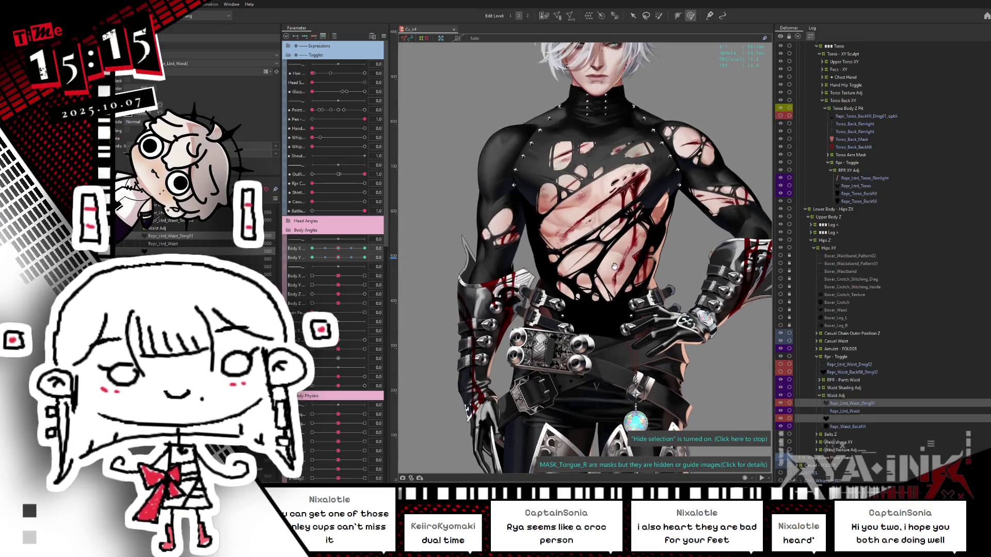
pyautogui.scroll(2, 556, 234)
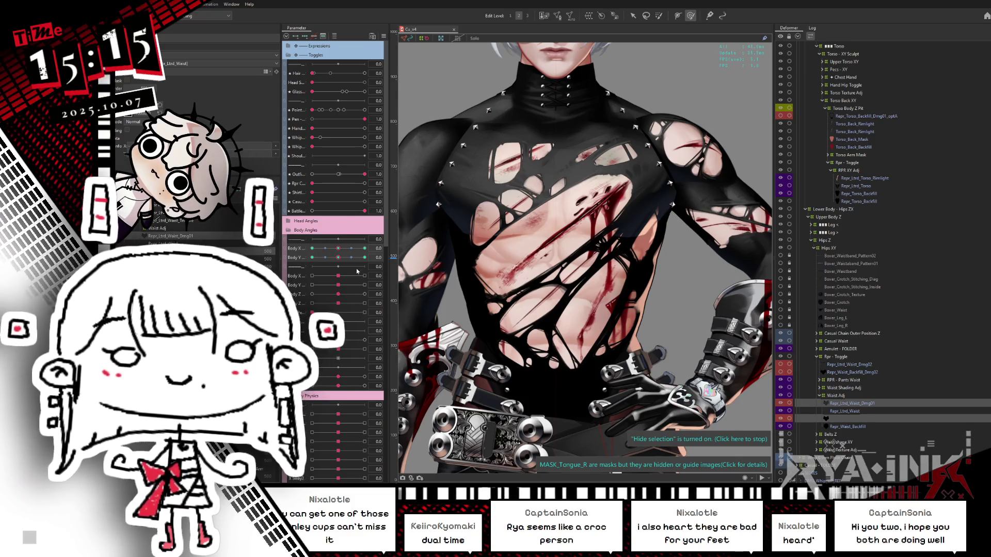
# Step: Turn the torso slightly with Body X, reset it to 0, and frame the face
pyautogui.moveTo(338, 248)
pyautogui.mouseDown()
pyautogui.moveTo(356, 249)
pyautogui.moveTo(318, 248)
pyautogui.mouseUp()
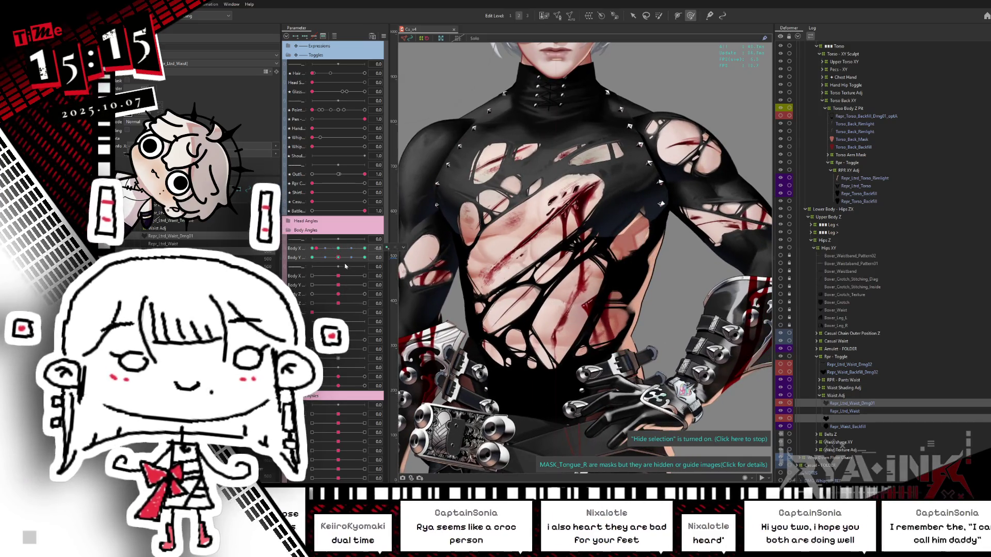
pyautogui.click(338, 248)
pyautogui.moveTo(532, 227); pyautogui.dragTo(598, 308)
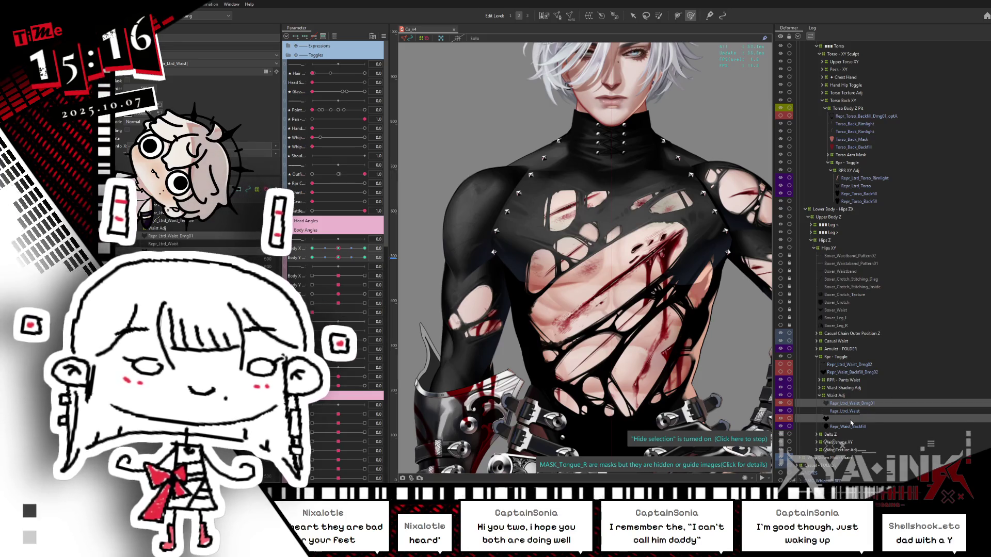
# Step: Solo the waist, then select and isolate Repr_Ltrd_Waist_Texture_Borders_dmg under Waist Shading Adj
pyautogui.scroll(3, 646, 330)
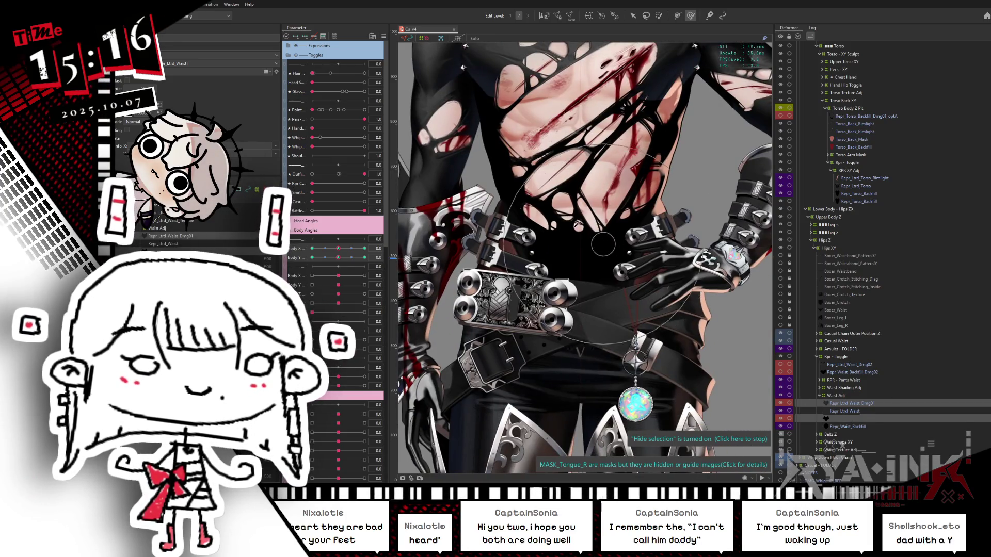
pyautogui.scroll(1, 573, 228)
pyautogui.click(853, 406)
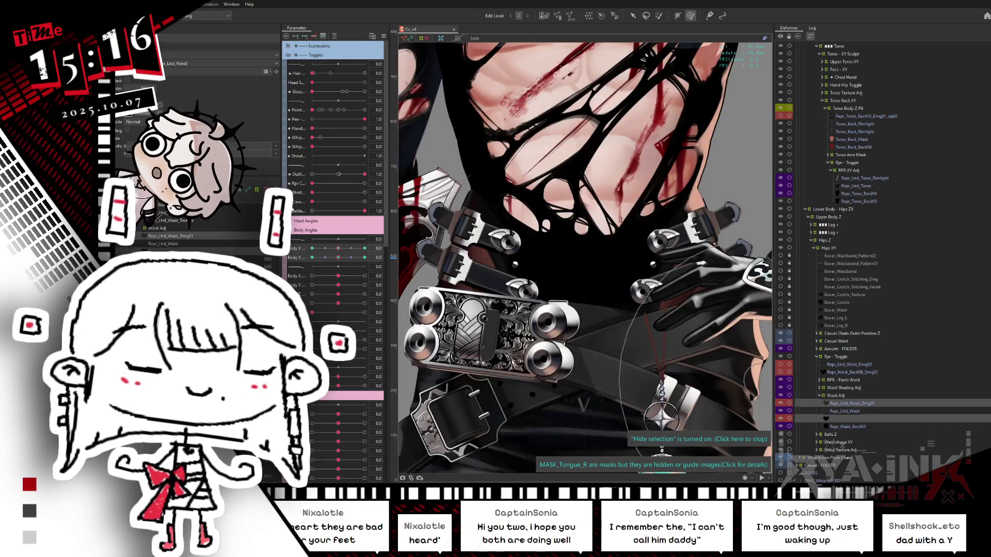
pyautogui.rightClick(194, 235)
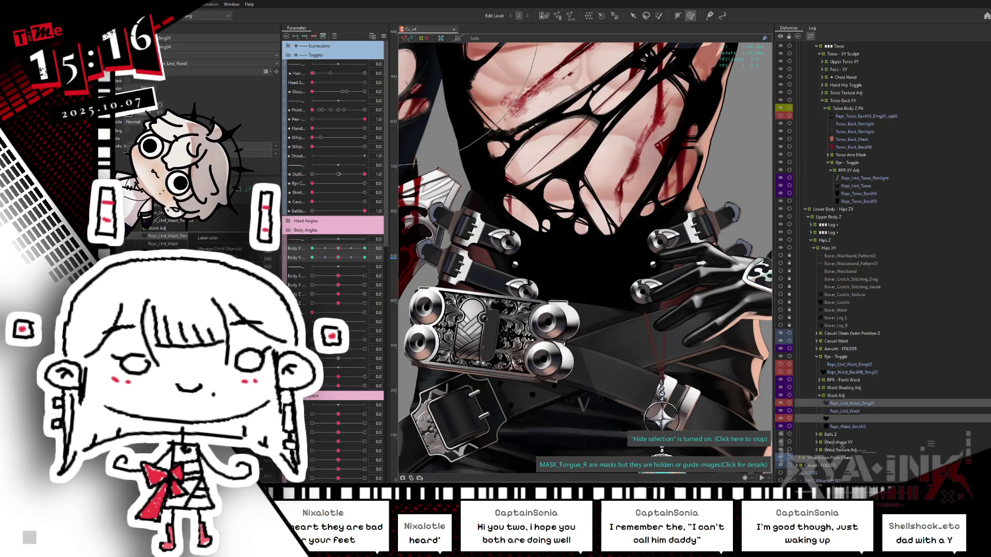
pyautogui.click(889, 405)
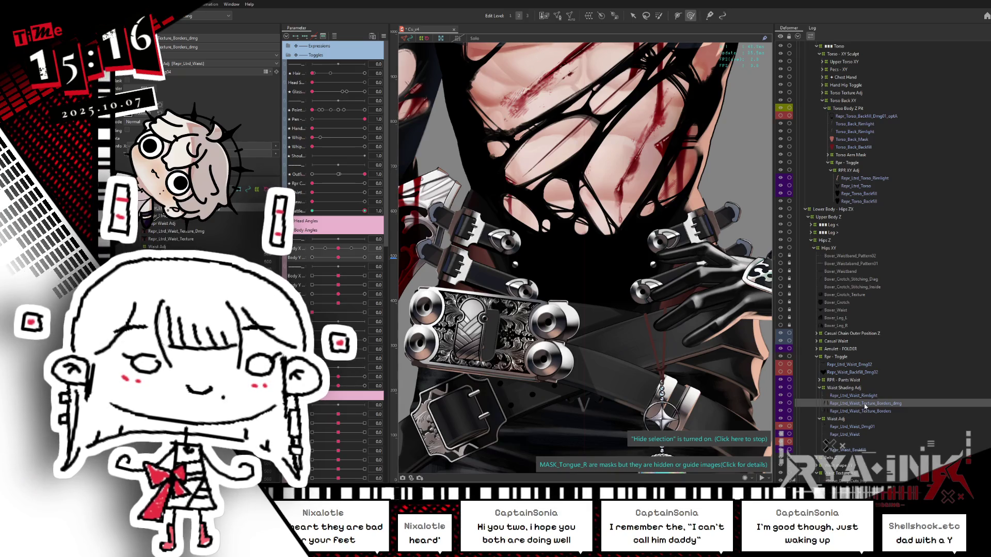
pyautogui.press('s')
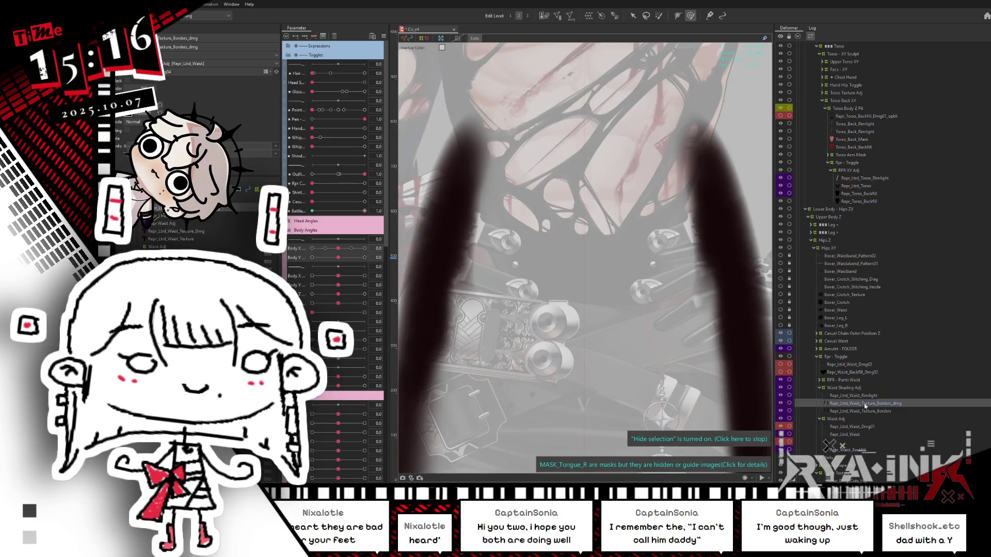
pyautogui.press('s')
pyautogui.scroll(-5, 594, 269)
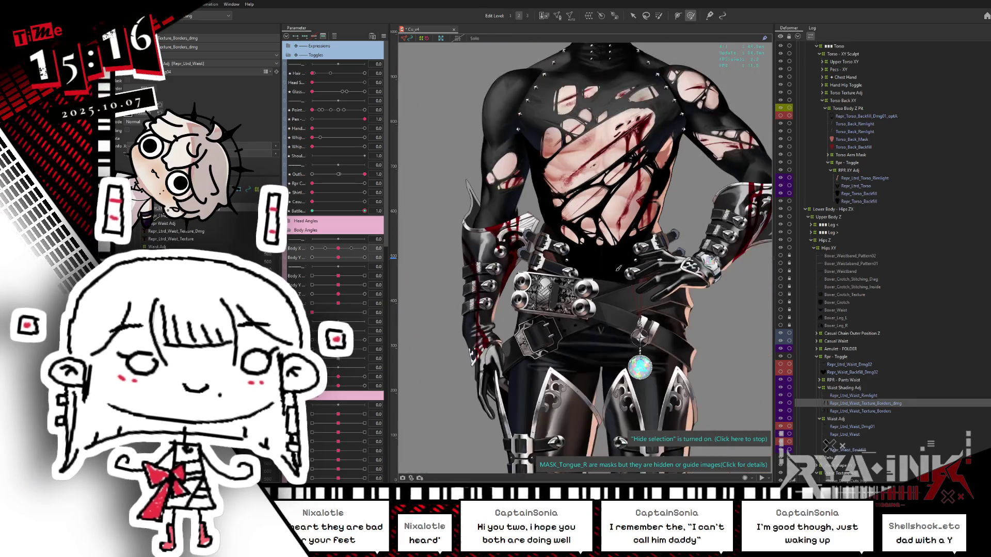
pyautogui.scroll(1, 614, 277)
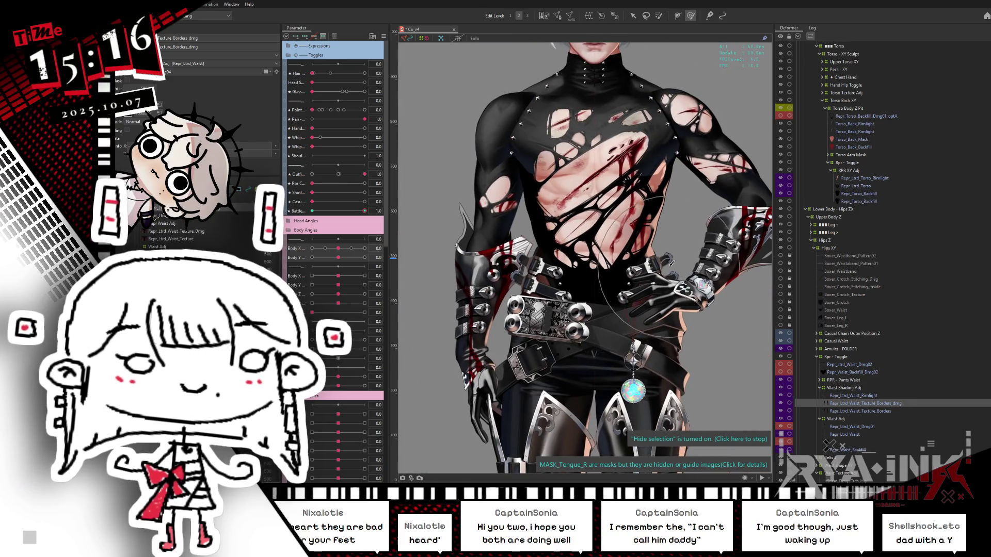
pyautogui.scroll(5, 614, 276)
pyautogui.press('s')
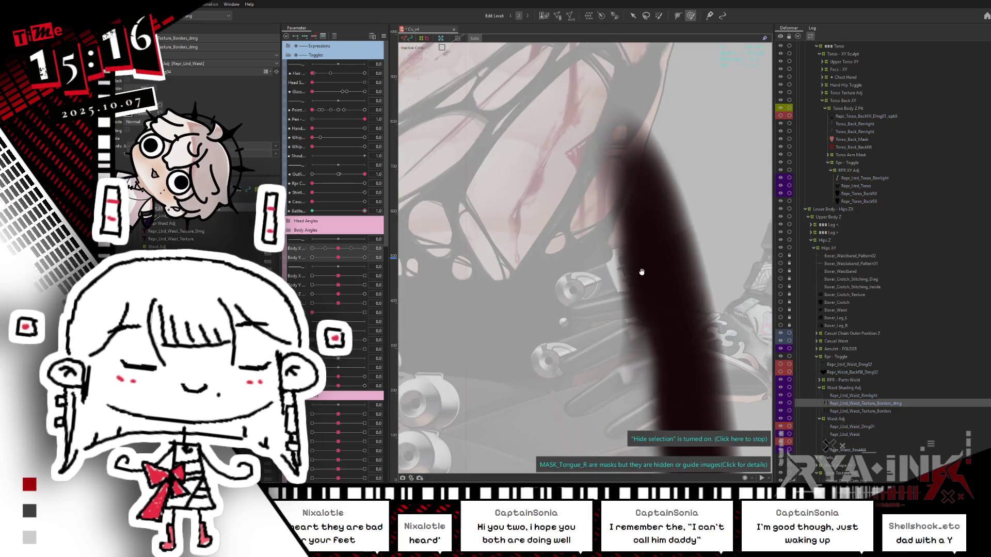
pyautogui.scroll(1, 662, 258)
pyautogui.press('s')
pyautogui.scroll(-2, 659, 251)
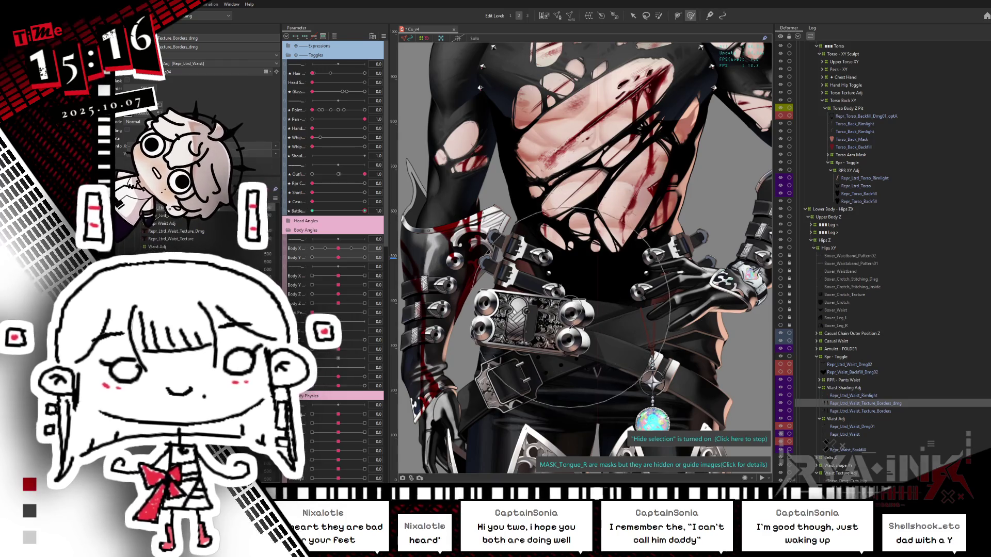
pyautogui.moveTo(341, 249); pyautogui.dragTo(299, 257)
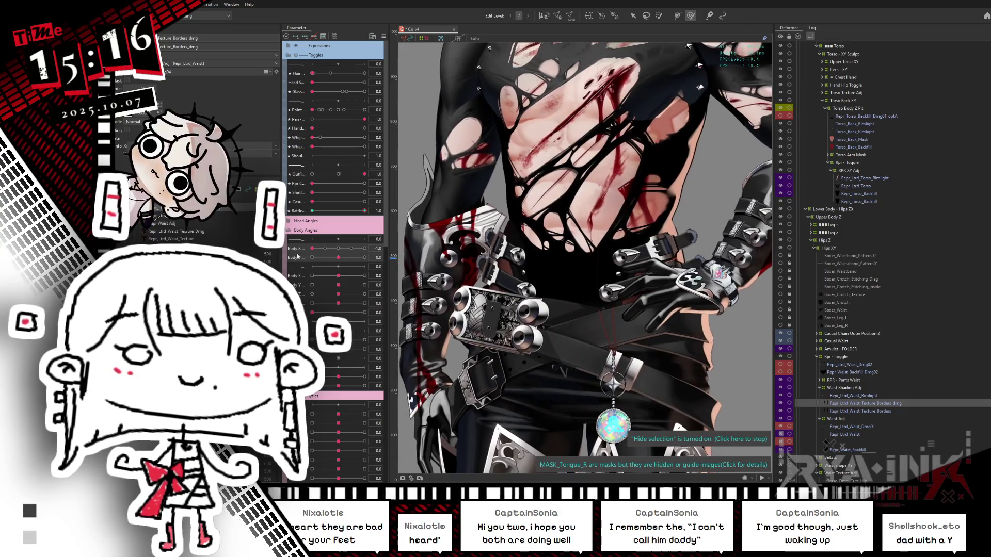
pyautogui.click(342, 248)
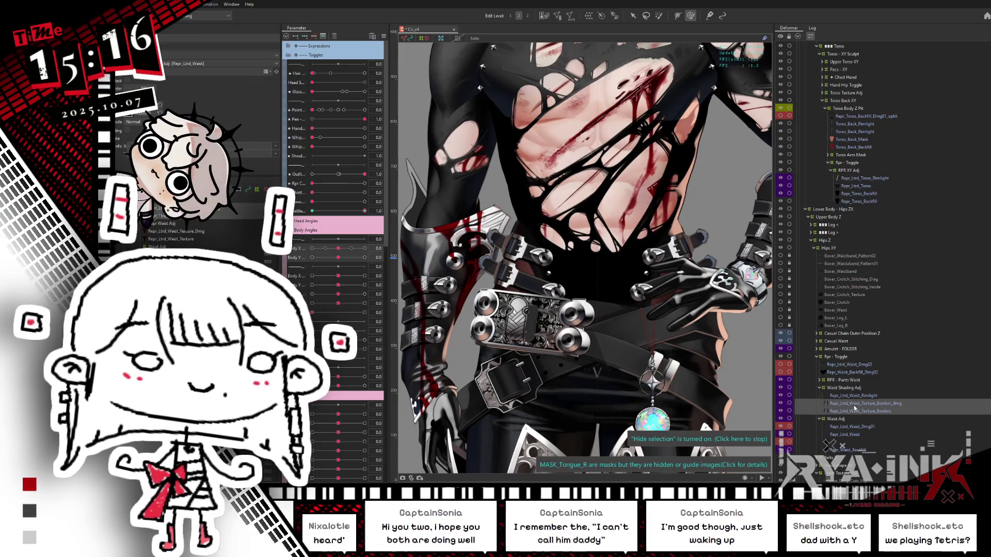
pyautogui.press('s')
pyautogui.press('s')
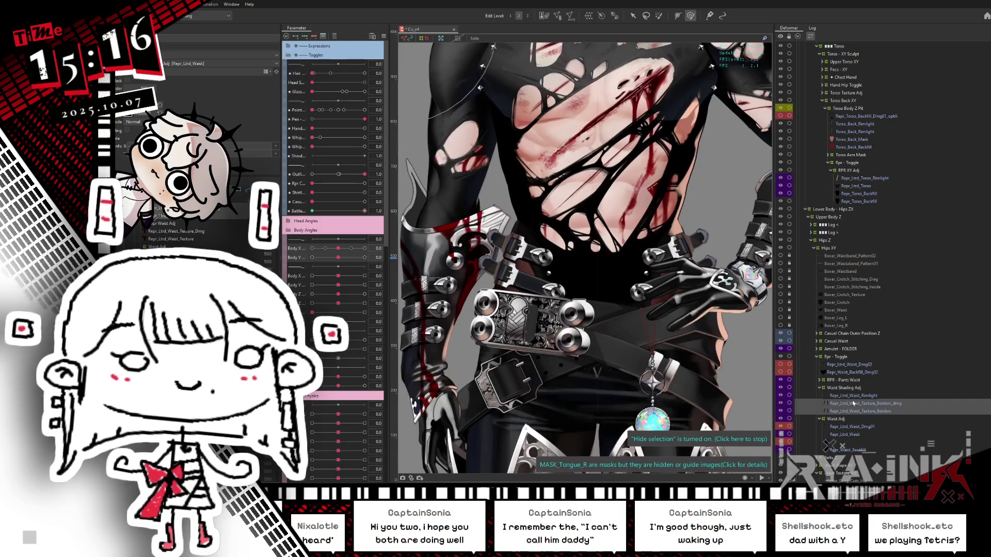
pyautogui.click(863, 404)
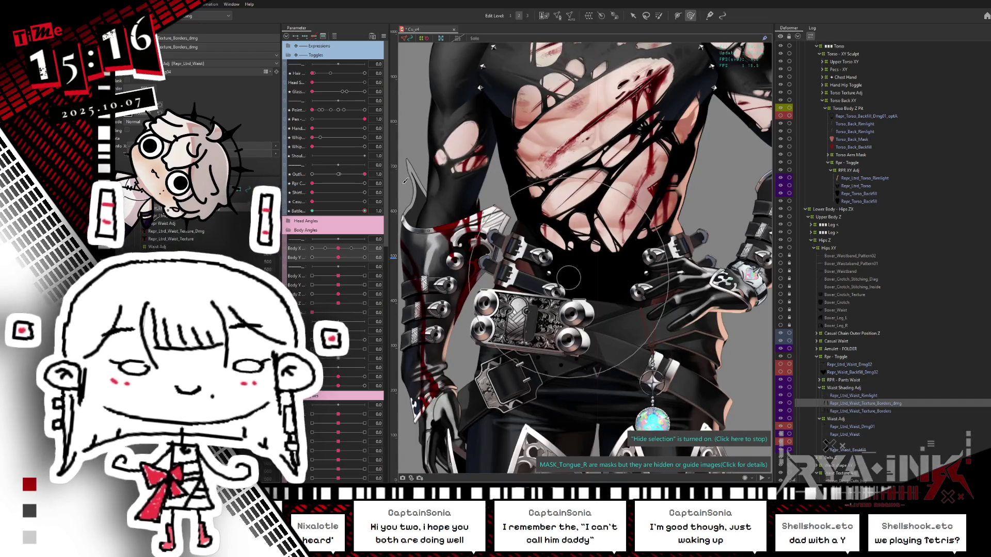
pyautogui.press('s')
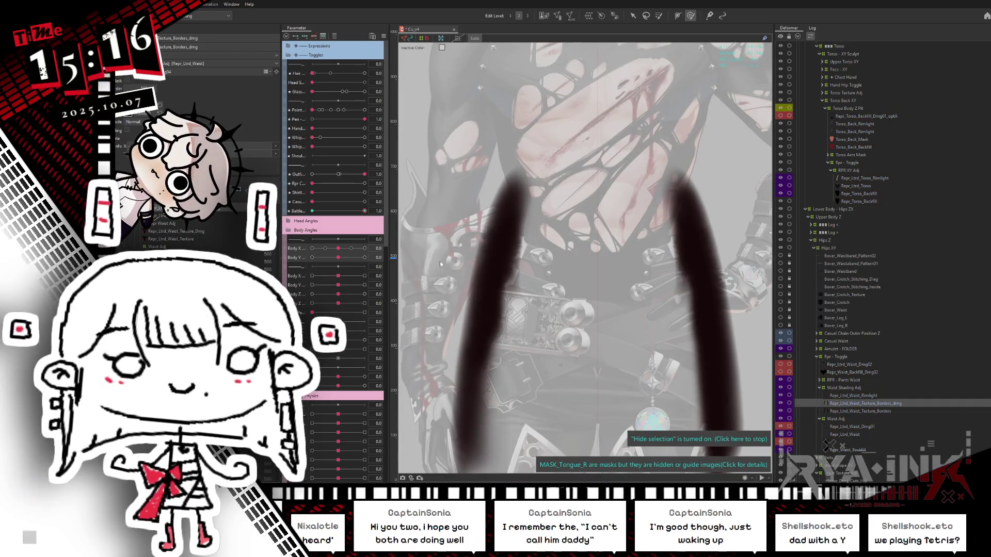
pyautogui.press('s')
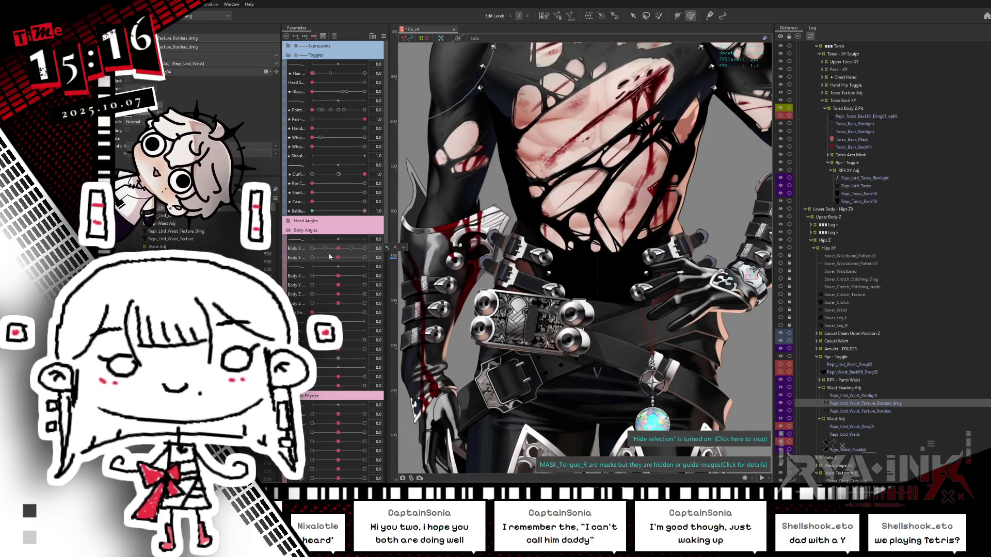
pyautogui.moveTo(365, 212)
pyautogui.mouseDown()
pyautogui.moveTo(312, 211)
pyautogui.moveTo(364, 211)
pyautogui.mouseUp()
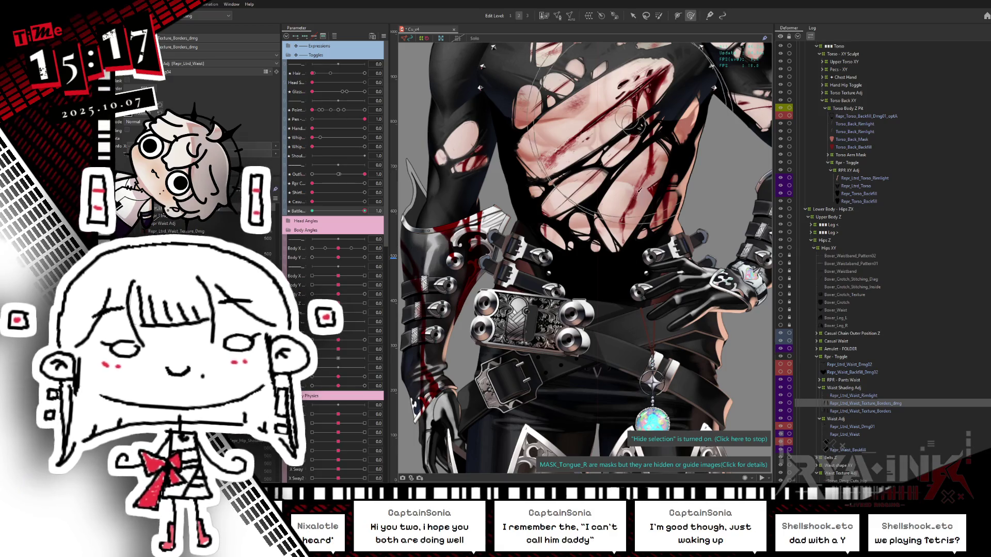
# Step: Test waist damage with Body Z and a body parameter at -1.0, then select Waist Adj
pyautogui.scroll(2, 573, 262)
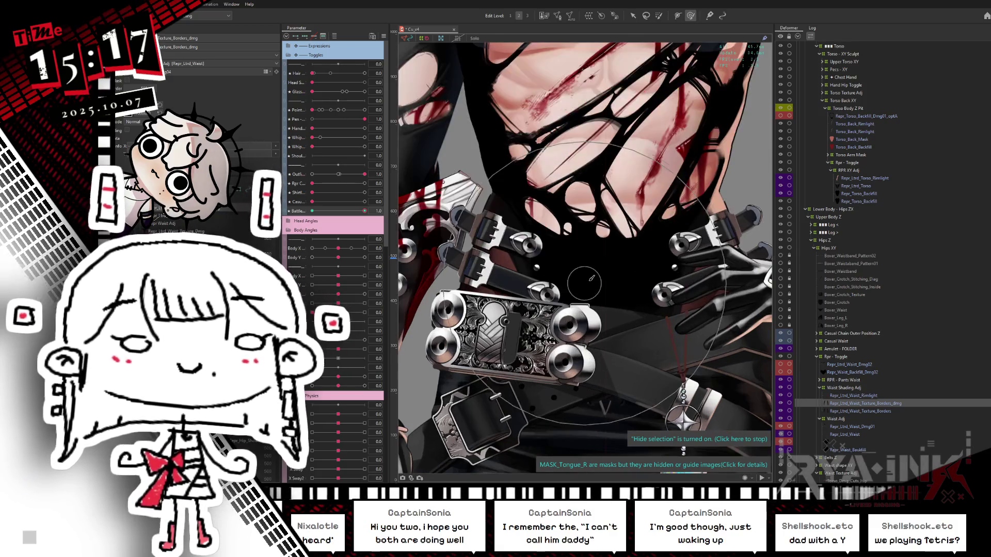
pyautogui.scroll(-2, 599, 243)
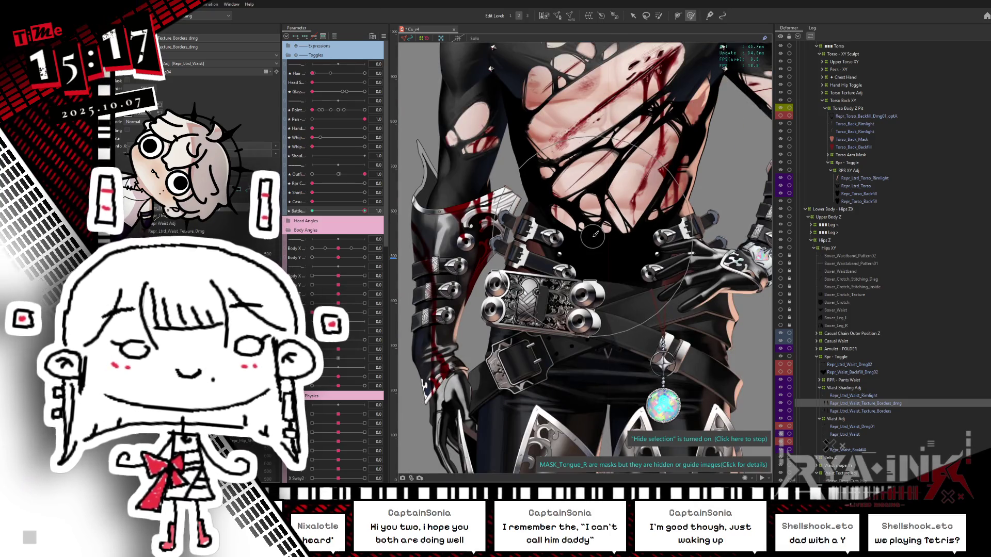
pyautogui.moveTo(338, 294)
pyautogui.mouseDown()
pyautogui.moveTo(305, 303)
pyautogui.moveTo(339, 296)
pyautogui.mouseUp()
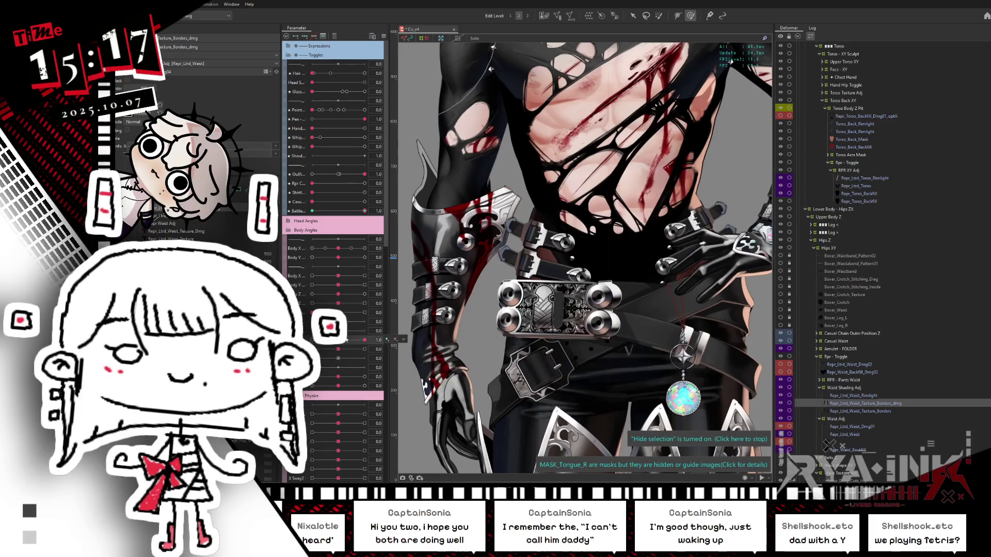
pyautogui.moveTo(340, 352); pyautogui.dragTo(226, 452)
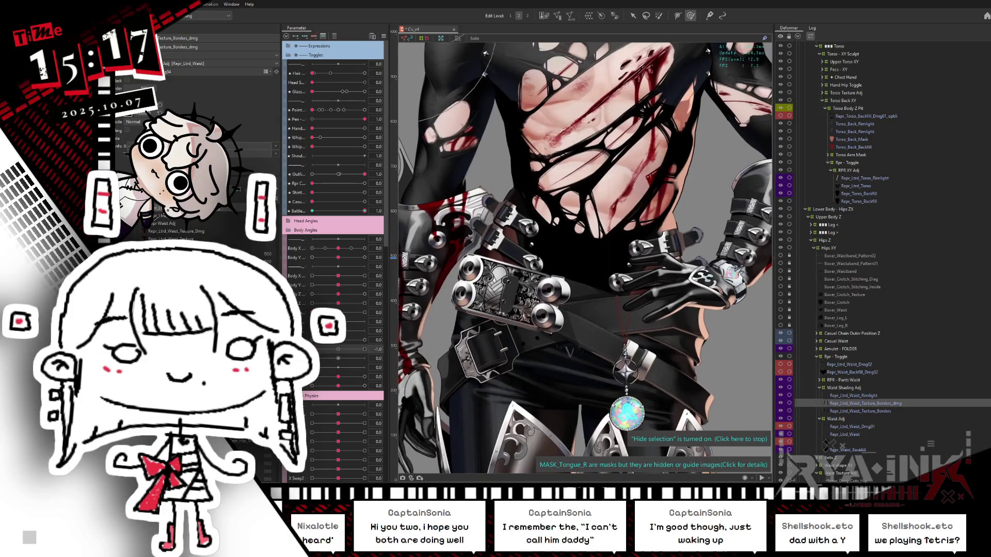
pyautogui.click(851, 420)
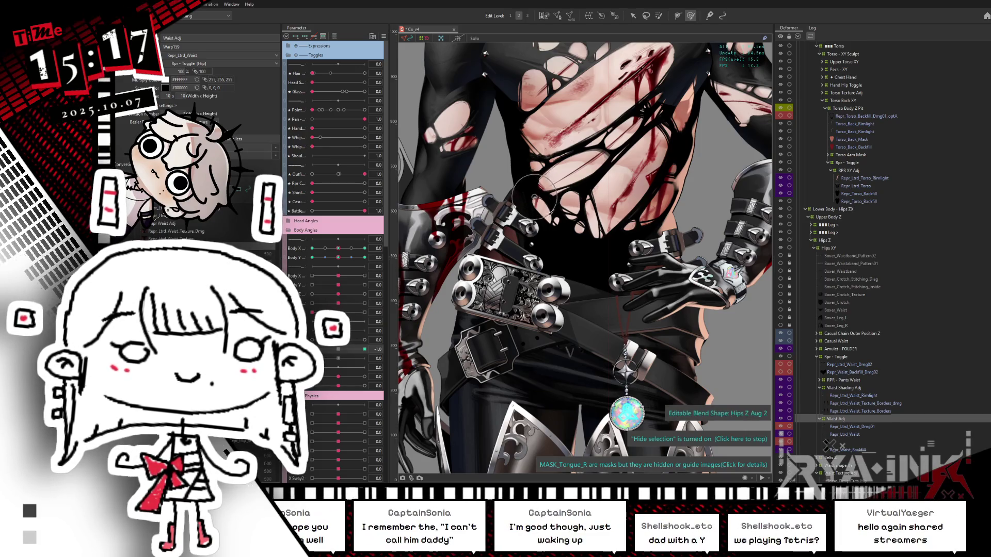
pyautogui.hotkey('alt', 'Tab')
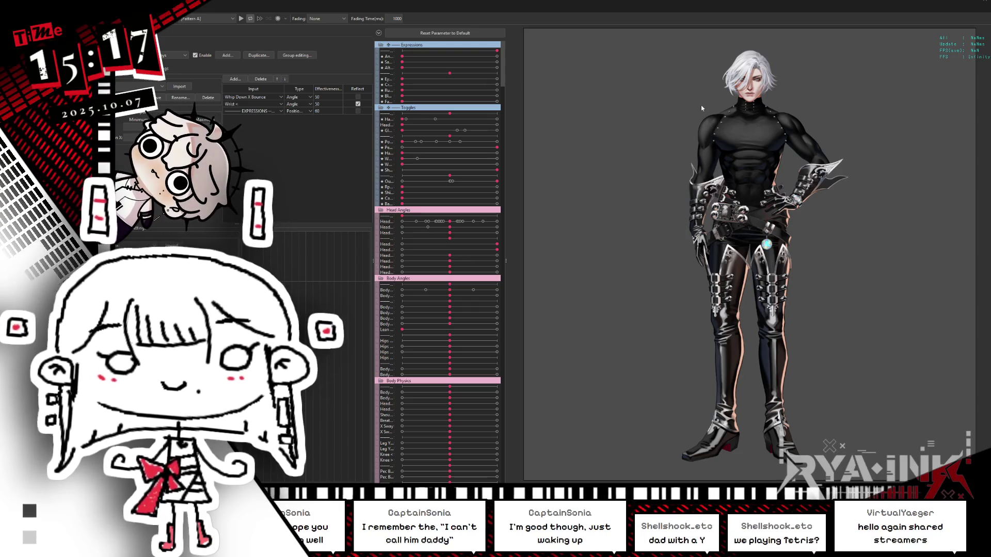
# Step: Pan the viewer to the belt and abdomen, then return to the Editor window
pyautogui.scroll(5, 697, 170)
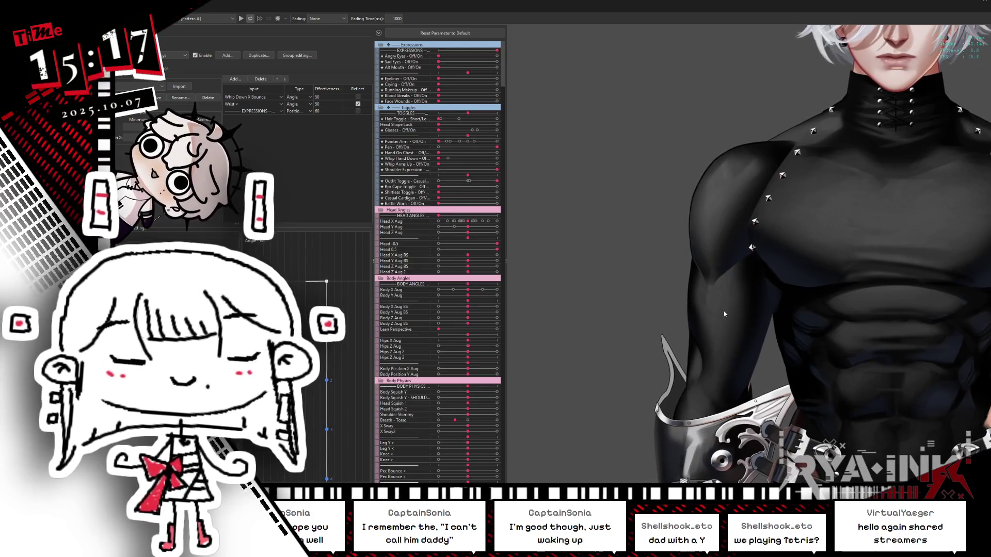
pyautogui.moveTo(756, 372); pyautogui.dragTo(779, 218)
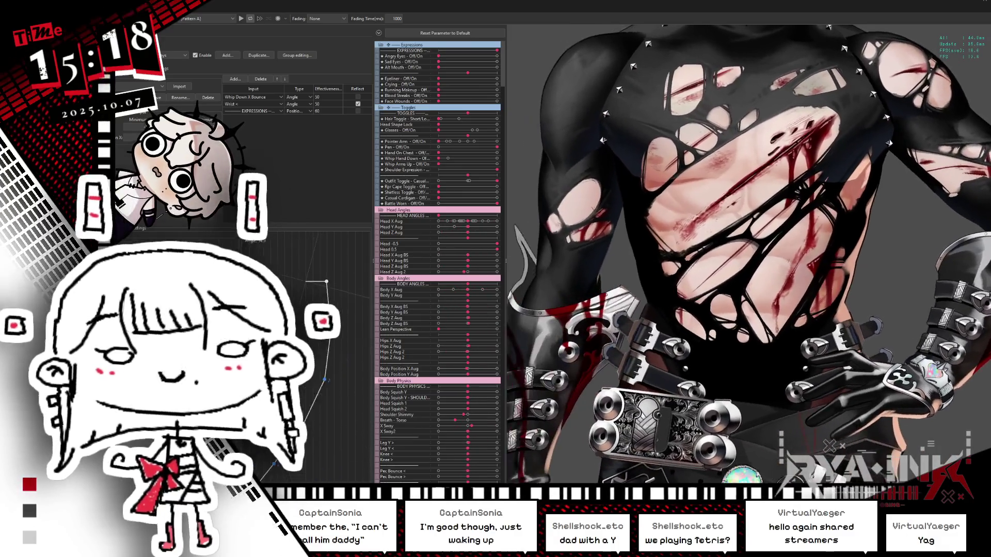
pyautogui.hotkey('alt', 'Tab')
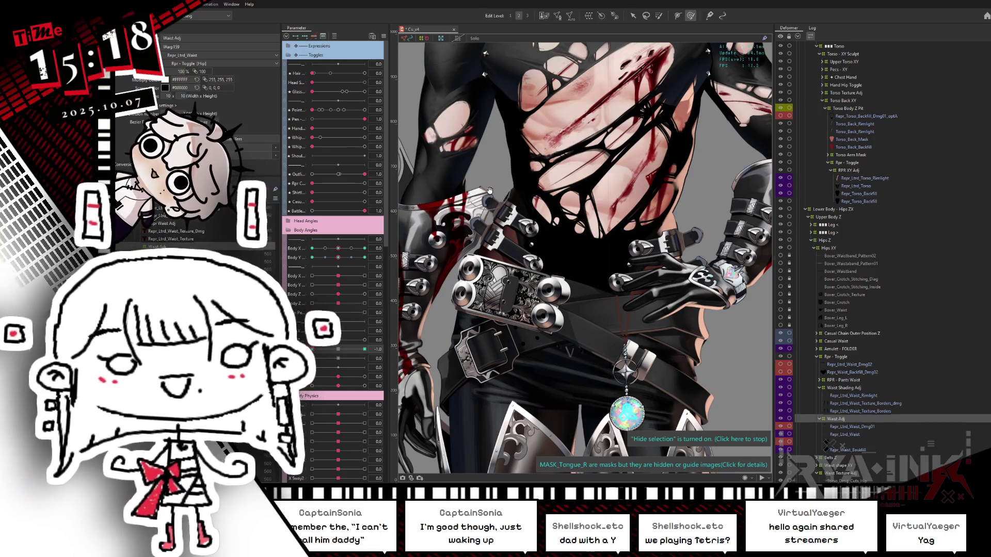
# Step: Select Repr_Gloves_Rlx_SilverDetail_Top_R through Object at Cursor on the canvas
pyautogui.hscroll(-4, 567, 155)
pyautogui.scroll(3, 639, 222)
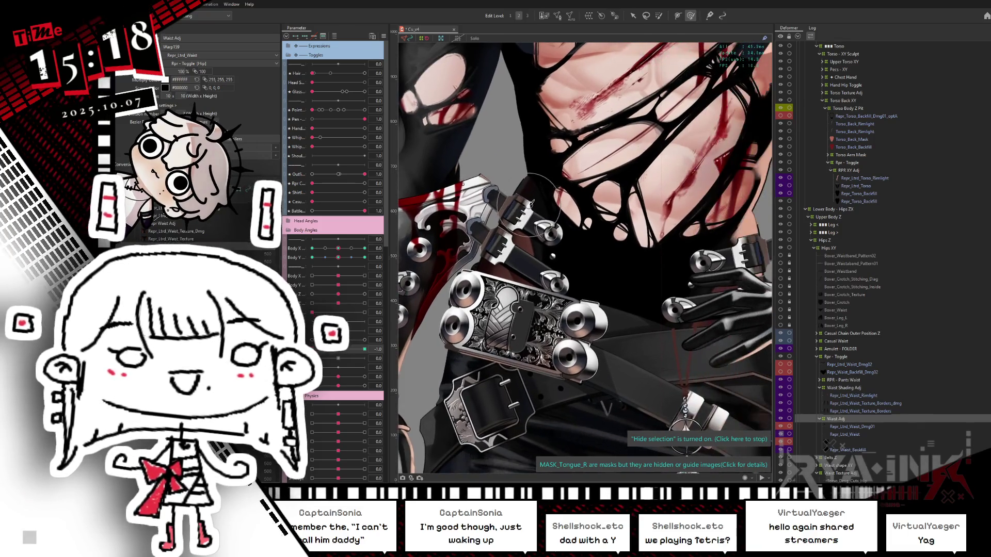
pyautogui.rightClick(470, 199)
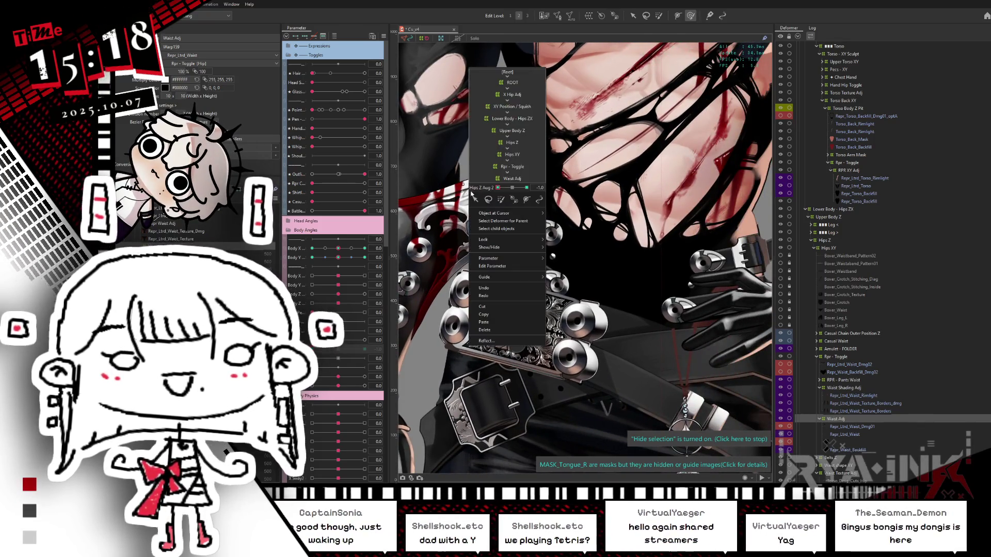
pyautogui.moveTo(516, 213)
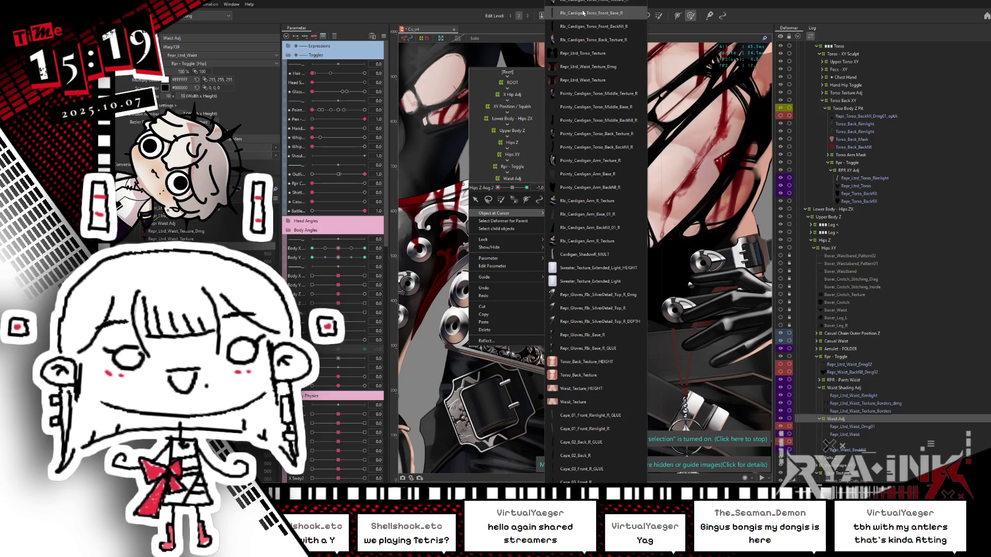
pyautogui.scroll(-1, 614, 289)
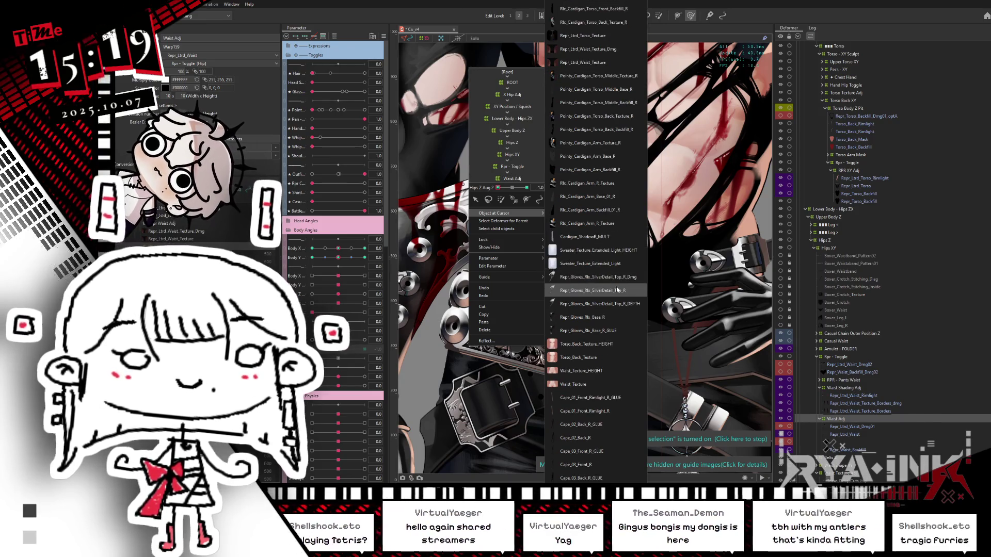
pyautogui.scroll(-3, 617, 292)
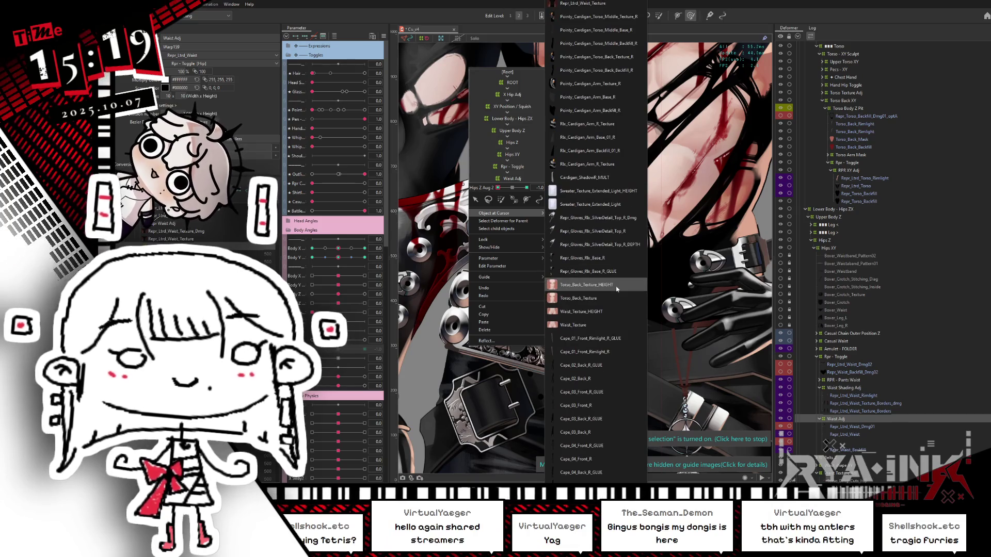
pyautogui.click(612, 231)
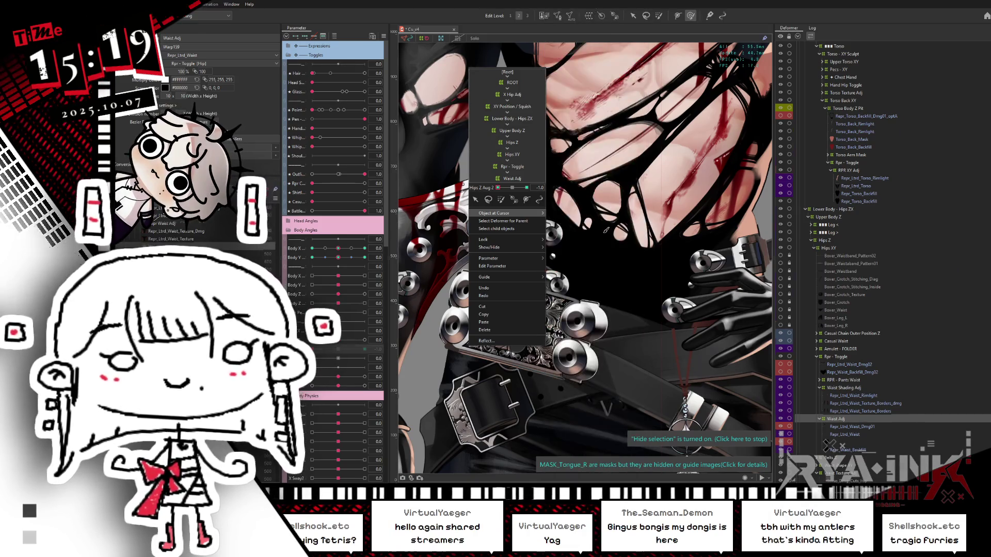
pyautogui.scroll(-5, 612, 212)
pyautogui.scroll(1, 594, 233)
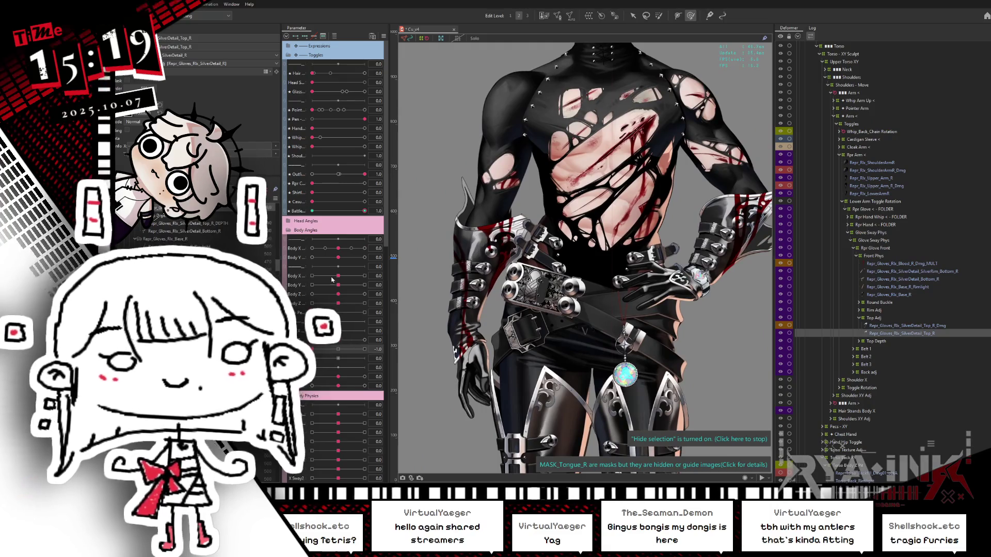
# Step: Recentre on the torso, reset the body angle to 0, and toggle the isolated view off
pyautogui.moveTo(664, 275)
pyautogui.mouseDown()
pyautogui.moveTo(680, 142)
pyautogui.moveTo(636, 243)
pyautogui.mouseUp()
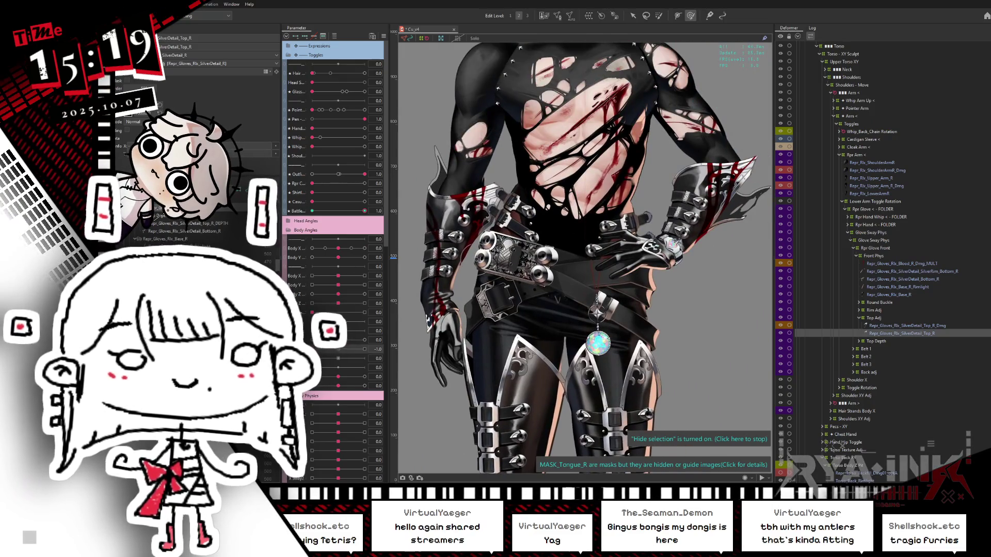
pyautogui.moveTo(338, 353); pyautogui.dragTo(338, 353)
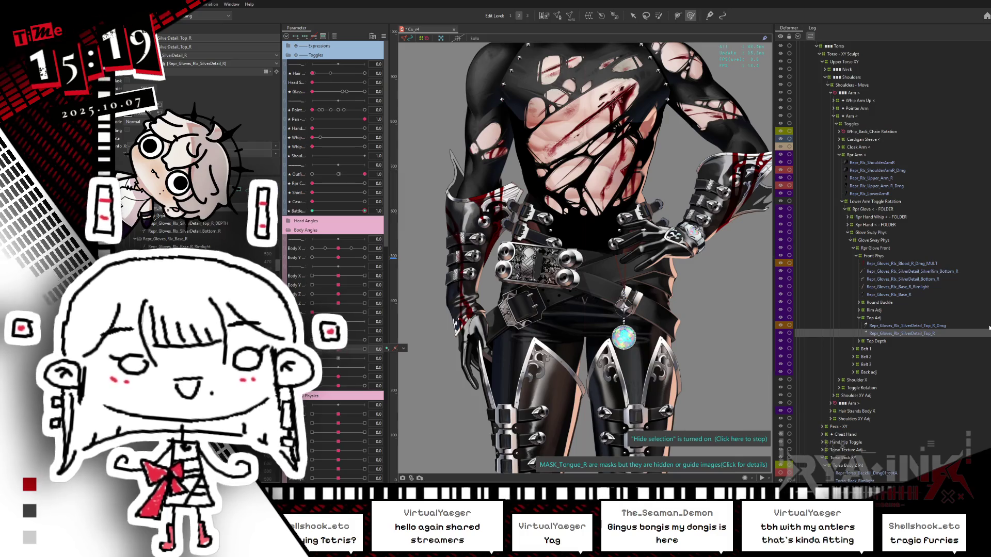
pyautogui.hotkey('ctrl', 'shift', 'h')
pyautogui.hotkey('ctrl', 'shift', 'h')
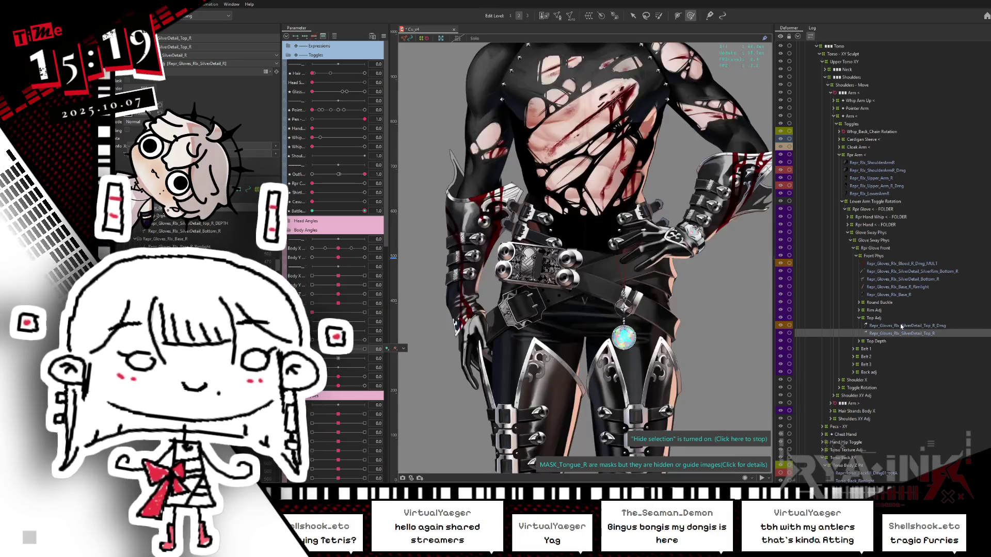
pyautogui.keyDown('ctrl'); pyautogui.click(878, 326); pyautogui.keyUp('ctrl')
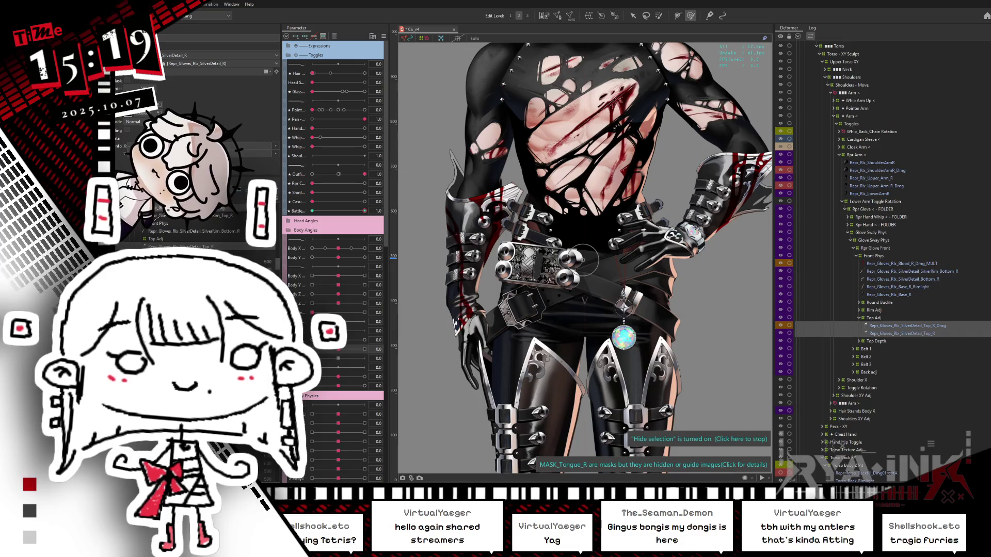
# Step: Under Rim Adj, select SilverRim_Top_R_Dmg together with SilverDetail_Top_R_Dmg
pyautogui.scroll(2, 499, 191)
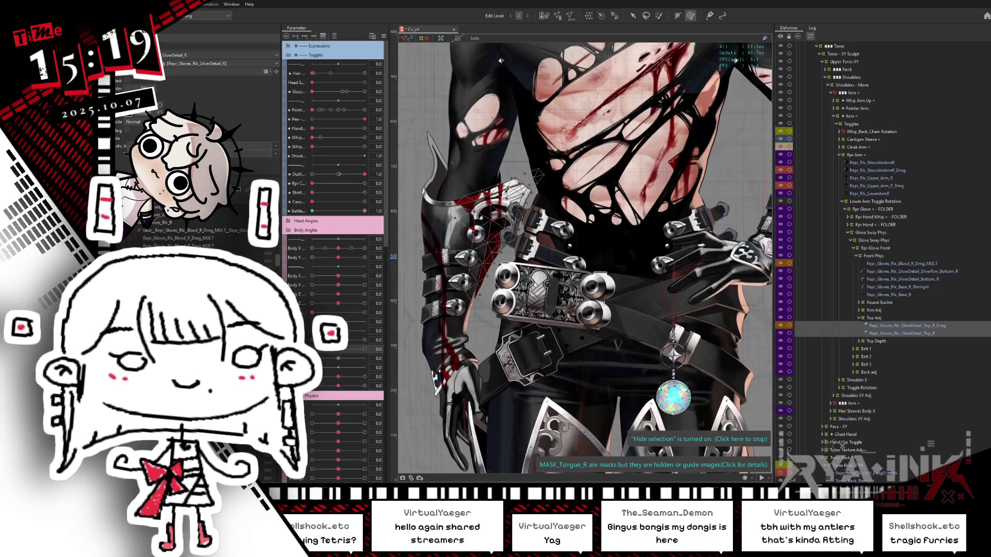
pyautogui.click(859, 311)
pyautogui.click(881, 318)
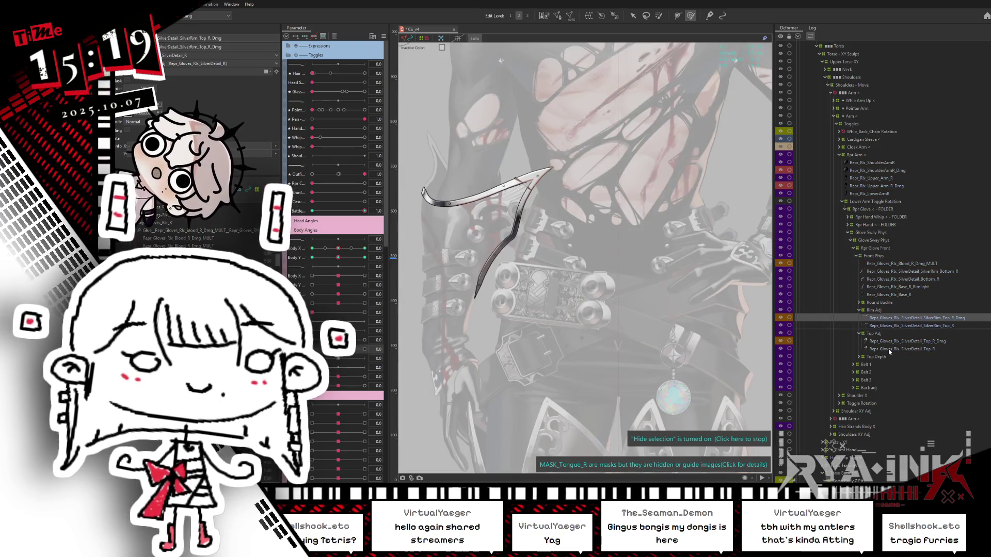
pyautogui.keyDown('ctrl'); pyautogui.click(898, 341); pyautogui.keyUp('ctrl')
pyautogui.scroll(3, 591, 298)
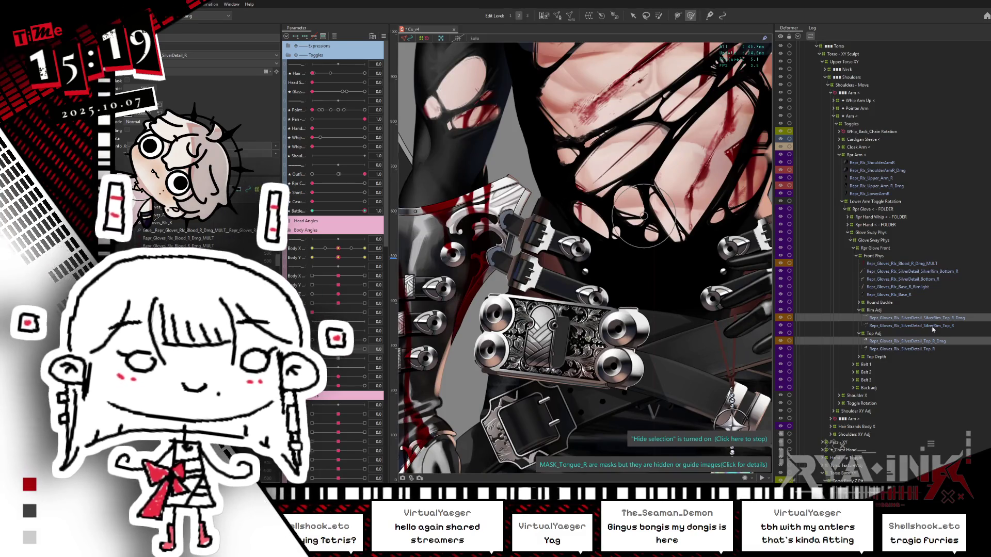
pyautogui.scroll(-6, 914, 324)
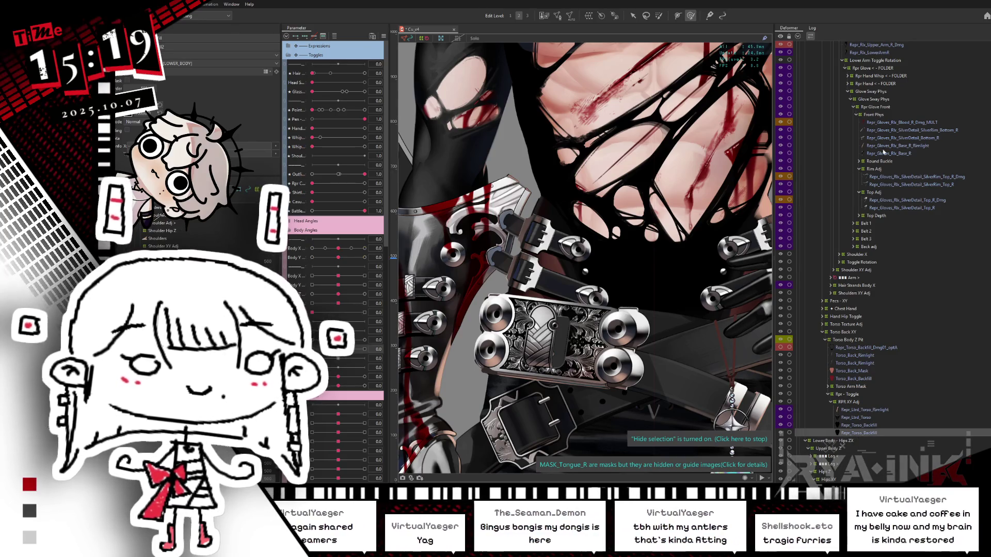
pyautogui.click(879, 177)
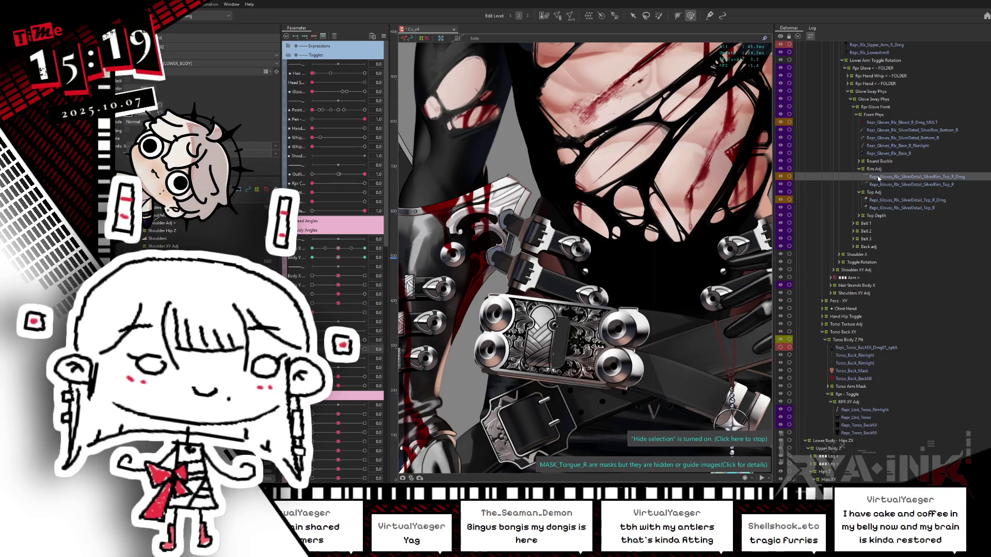
pyautogui.keyDown('ctrl'); pyautogui.click(890, 200); pyautogui.keyUp('ctrl')
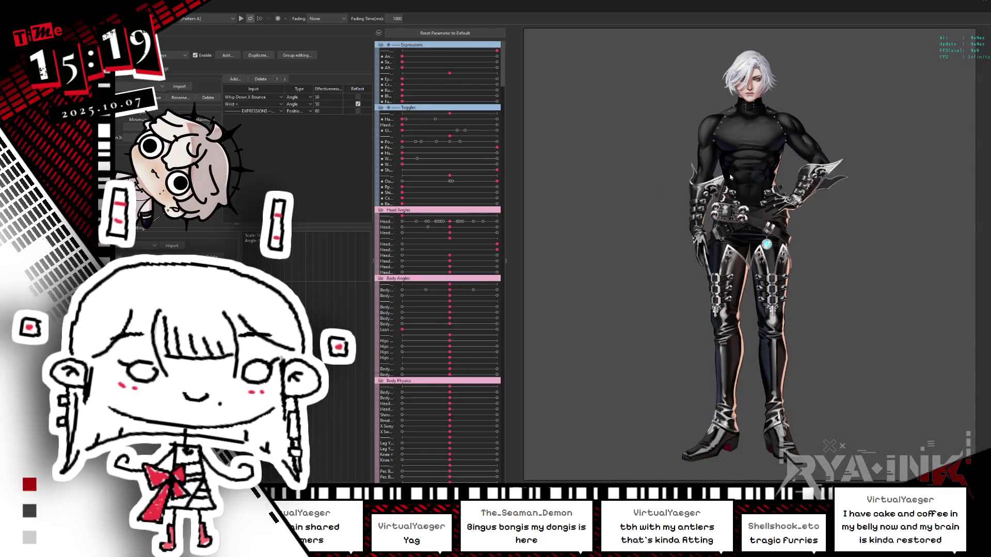
# Step: Zoom into the belt in the physics preview, then close the preview window
pyautogui.scroll(5, 705, 195)
pyautogui.scroll(-3, 705, 194)
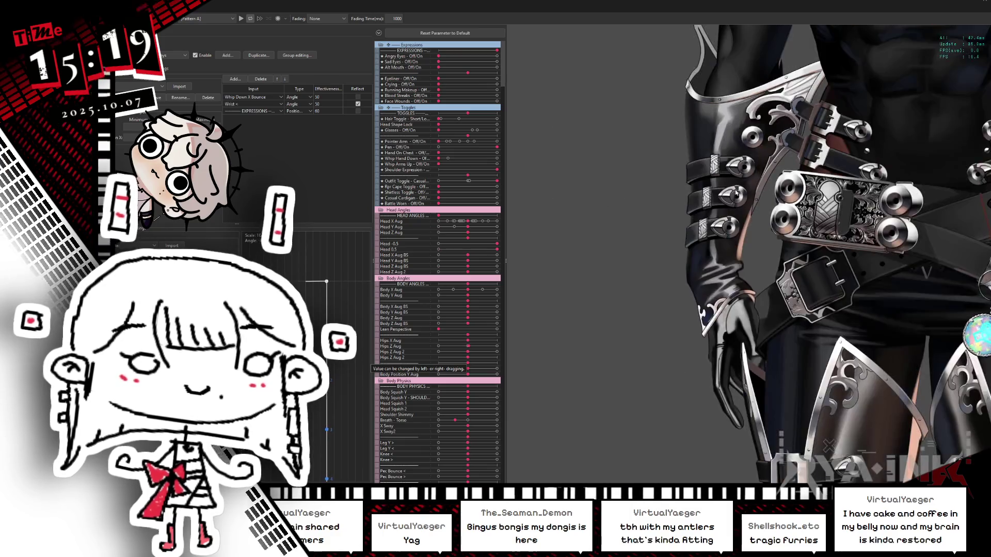
pyautogui.scroll(5, 803, 129)
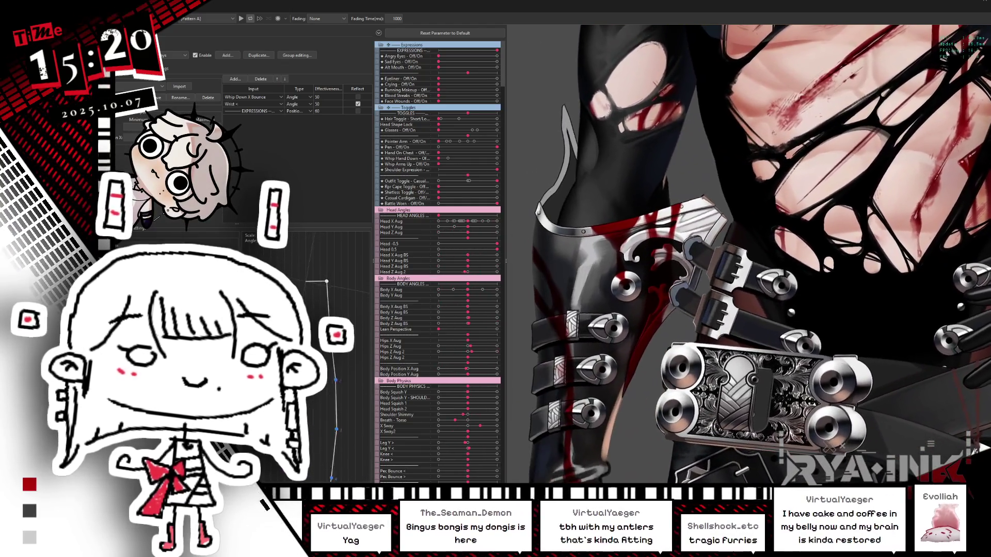
pyautogui.click(984, 2)
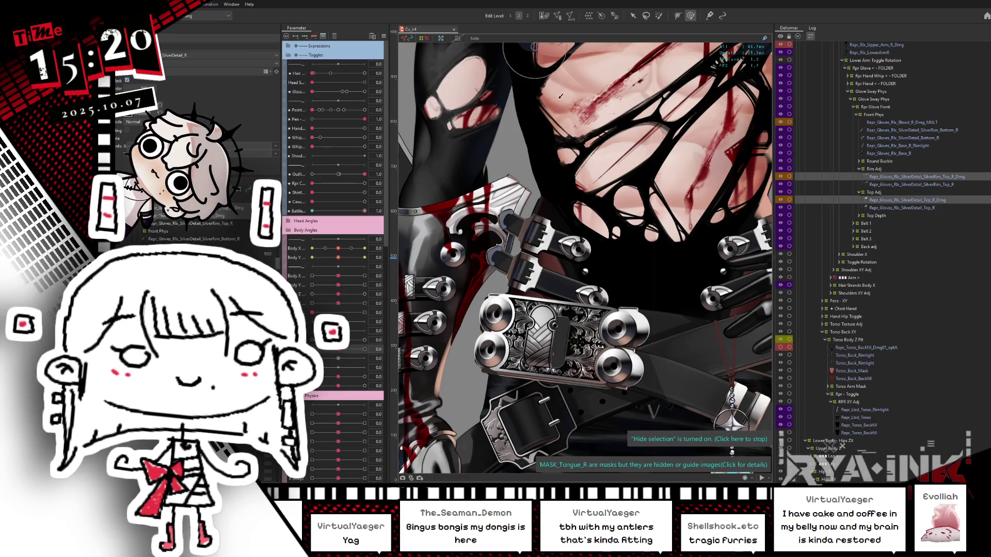
# Step: Switch to the Deform Brush tool and frame the chest and lower body
pyautogui.scroll(-2, 559, 92)
pyautogui.press('b')
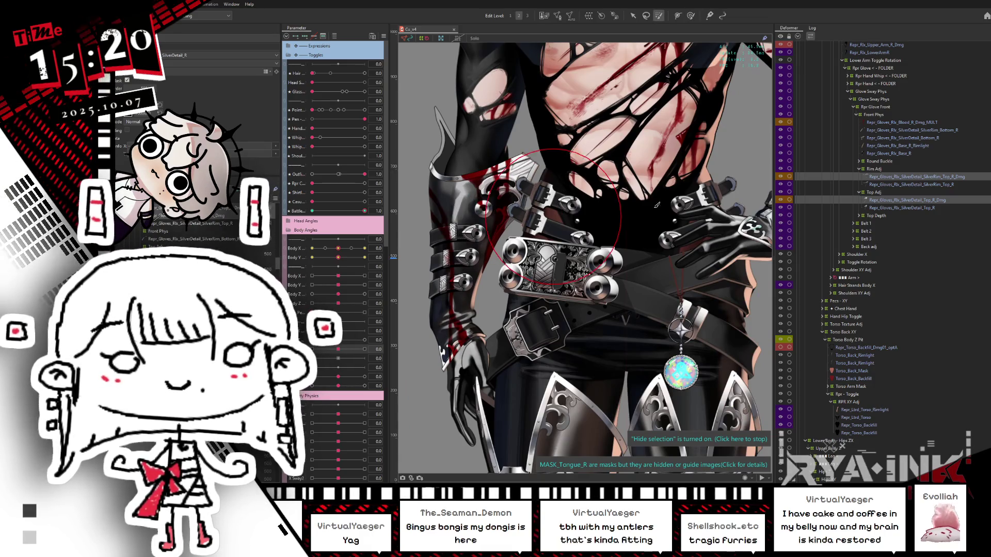
pyautogui.scroll(3, 654, 206)
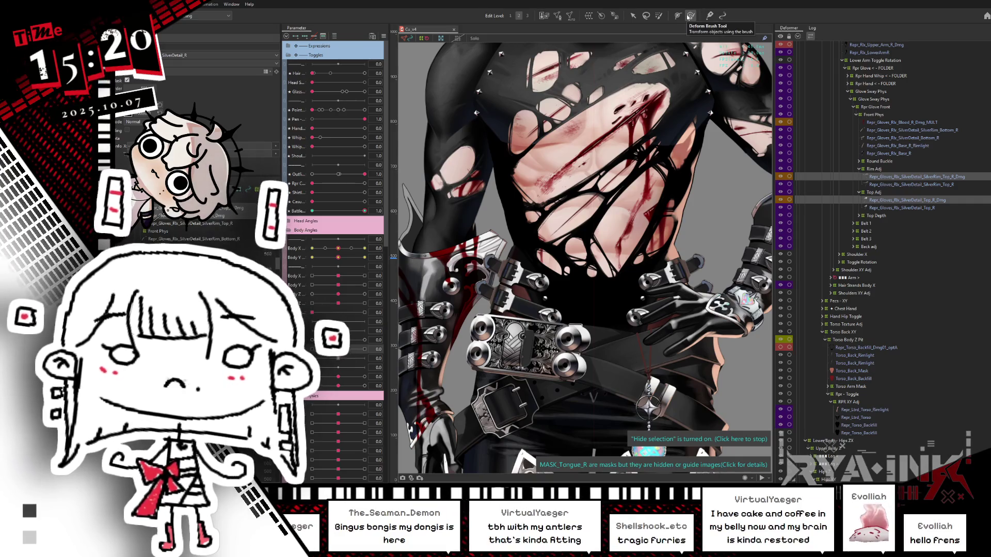
pyautogui.click(689, 16)
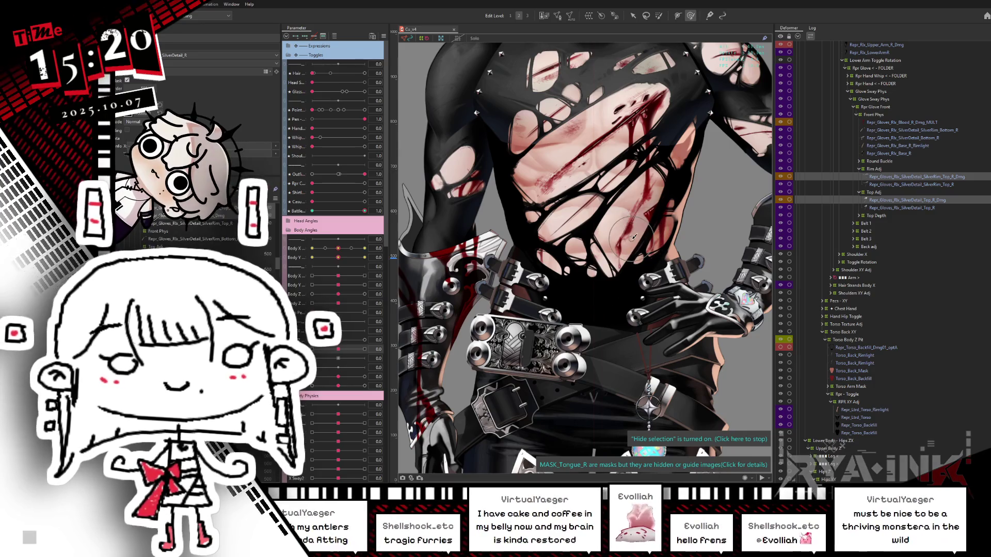
pyautogui.scroll(-4, 605, 353)
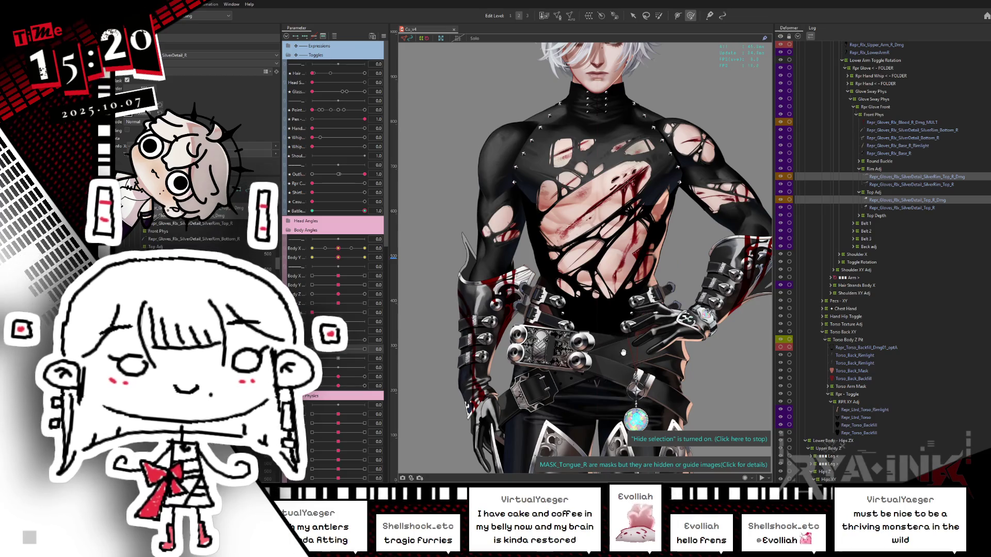
pyautogui.moveTo(623, 356); pyautogui.dragTo(623, 292)
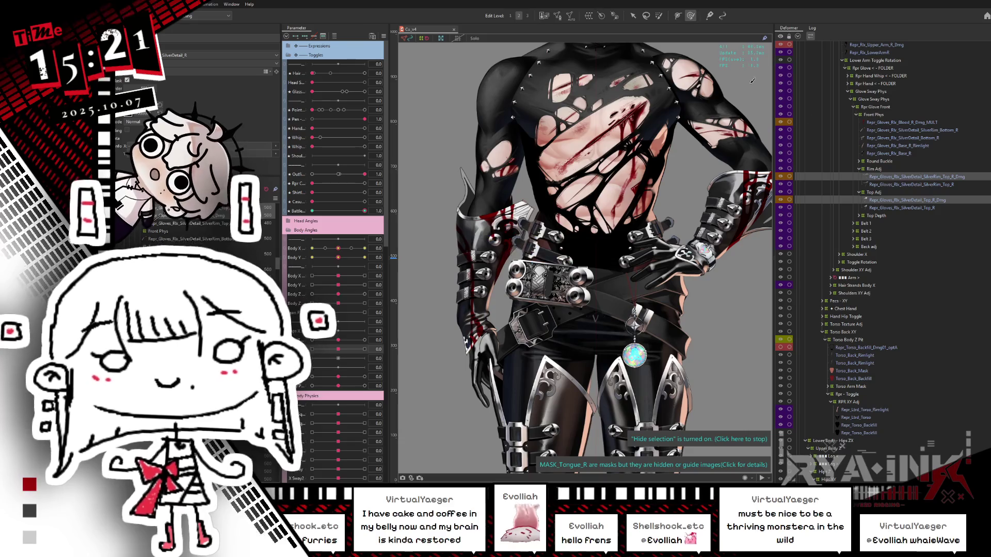
pyautogui.scroll(10, 937, 219)
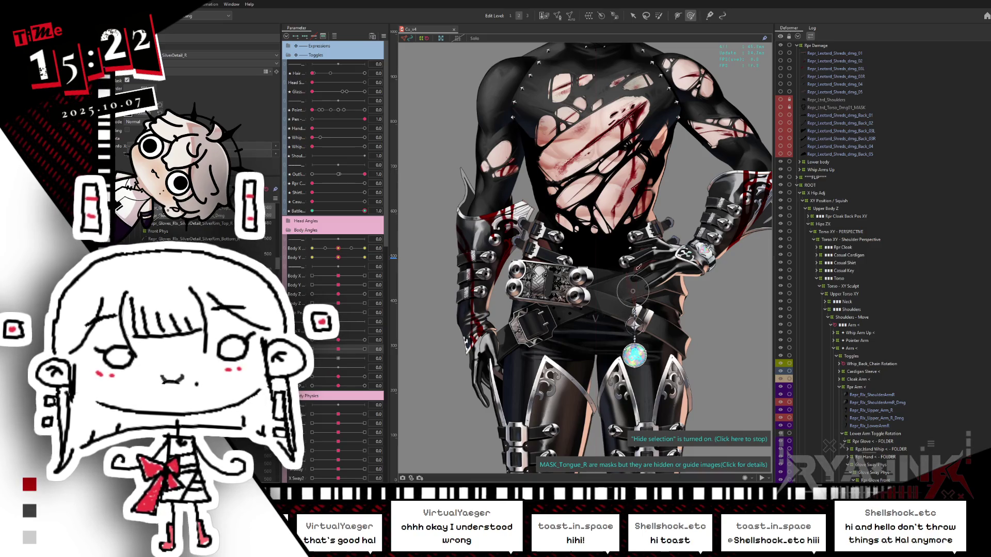
# Step: Delete the Repr_Ltrd_Shoulders and Repr_Ltrd_Torso_Dmg01_MASK layers from Rpr Damage
pyautogui.click(873, 419)
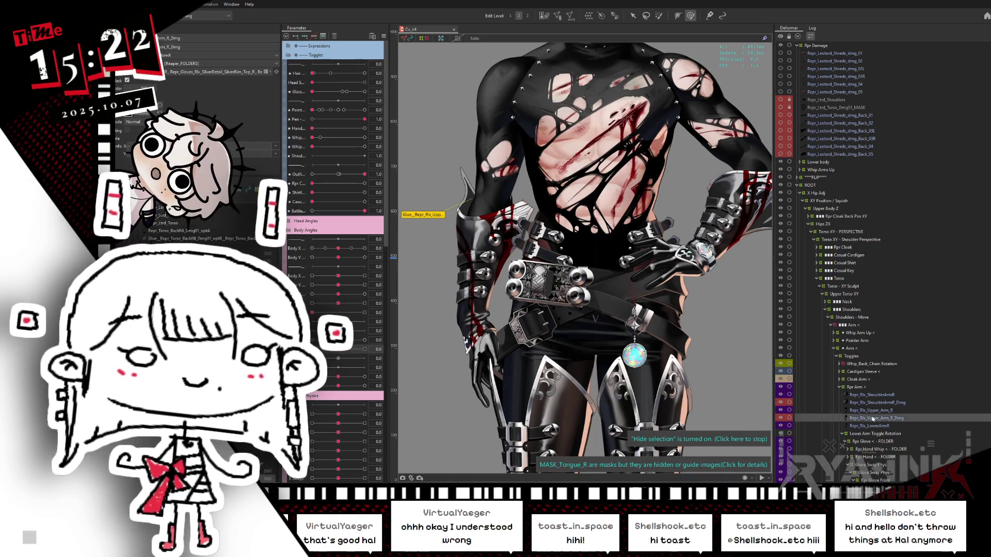
pyautogui.click(836, 53)
pyautogui.keyDown('shift'); pyautogui.click(847, 92); pyautogui.keyUp('shift')
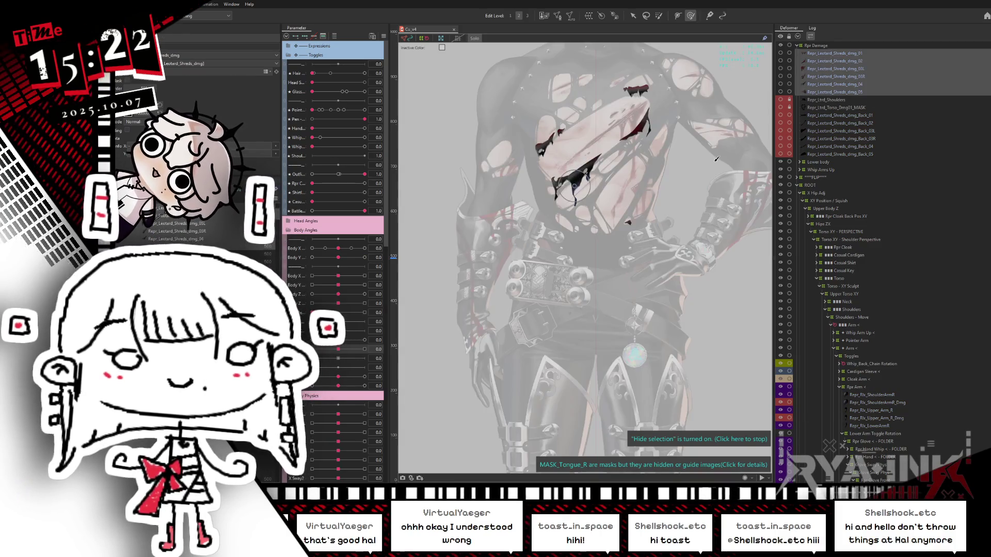
pyautogui.click(810, 100)
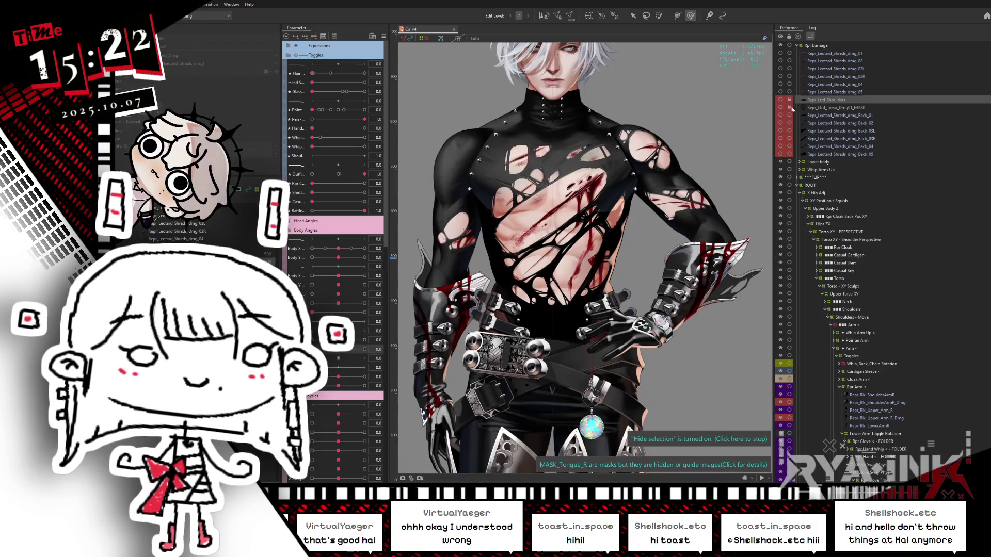
pyautogui.click(821, 108)
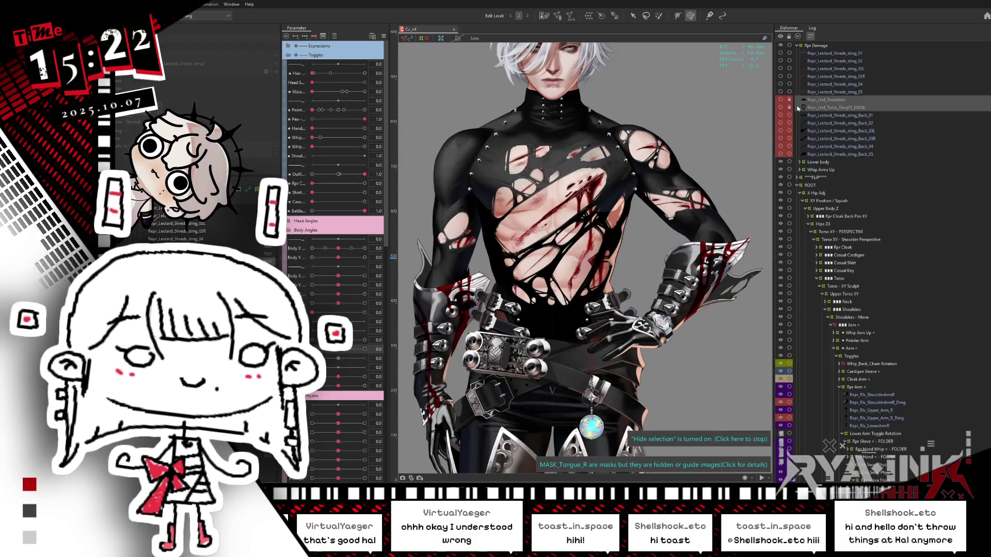
pyautogui.press('Delete')
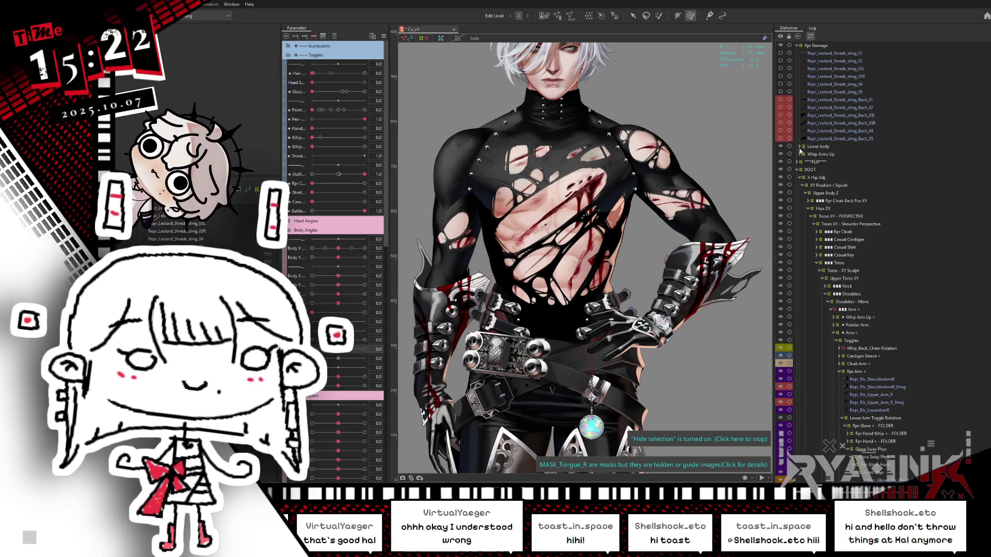
# Step: Expand Lower body, select Repr_Boots_Upper_leg_Base_L_Dmg, and bring the legs into view
pyautogui.click(800, 146)
pyautogui.click(841, 154)
pyautogui.moveTo(581, 376); pyautogui.dragTo(617, 216)
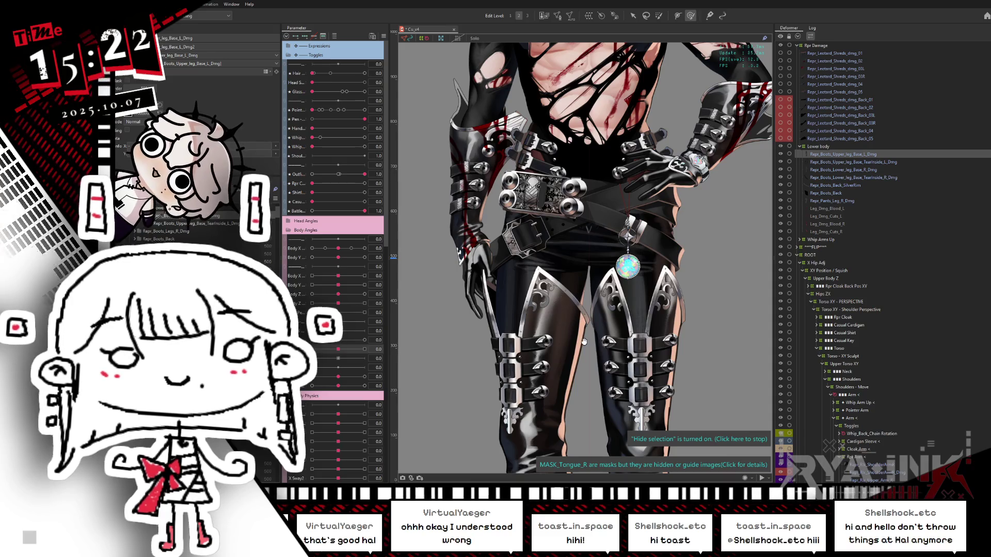
# Step: Add the left Tearinside layer to the selection and solo it to inspect
pyautogui.scroll(-2, 570, 253)
pyautogui.scroll(4, 571, 252)
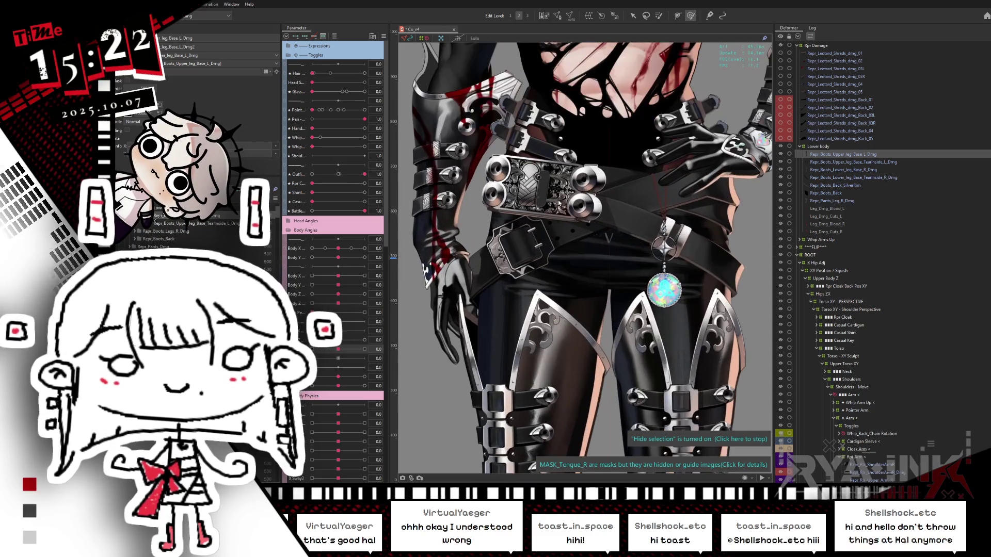
pyautogui.scroll(-3, 556, 256)
pyautogui.keyDown('shift'); pyautogui.click(649, 305); pyautogui.keyUp('shift')
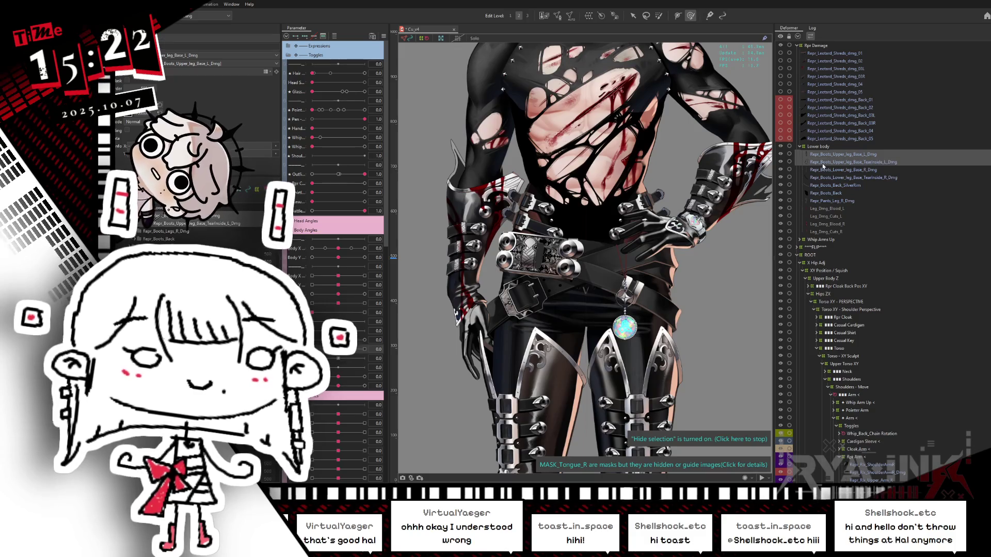
pyautogui.press('s')
pyautogui.scroll(-4, 650, 305)
pyautogui.scroll(4, 602, 304)
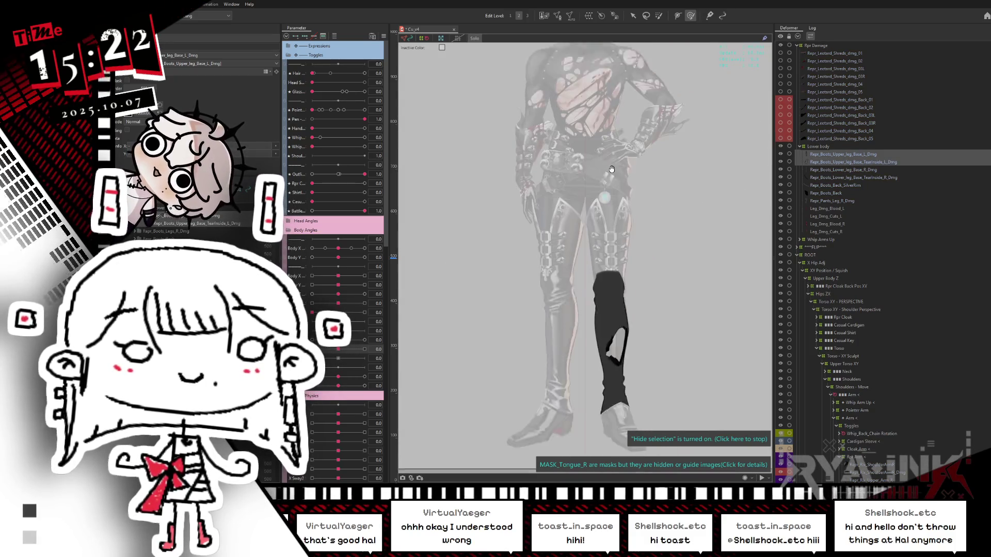
pyautogui.press('s')
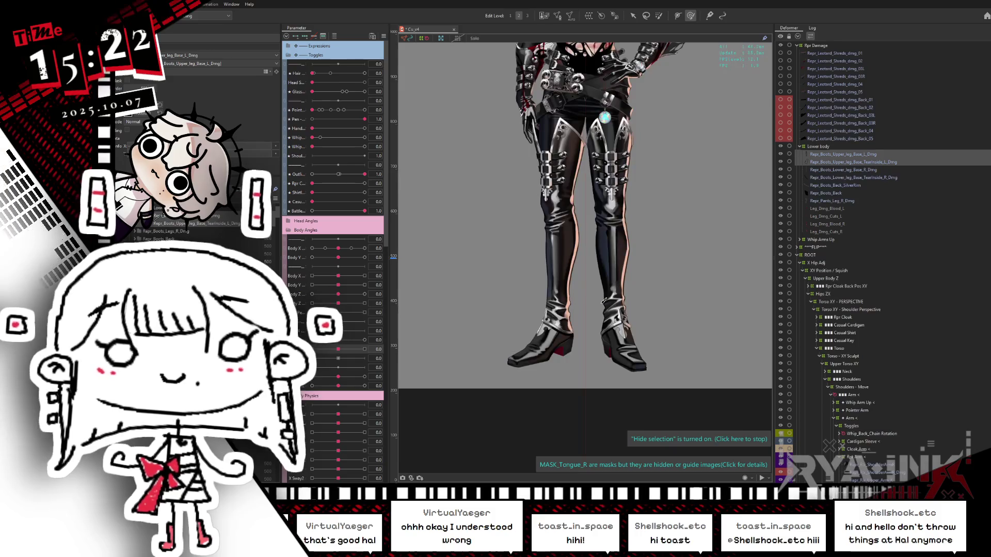
pyautogui.scroll(2, 660, 273)
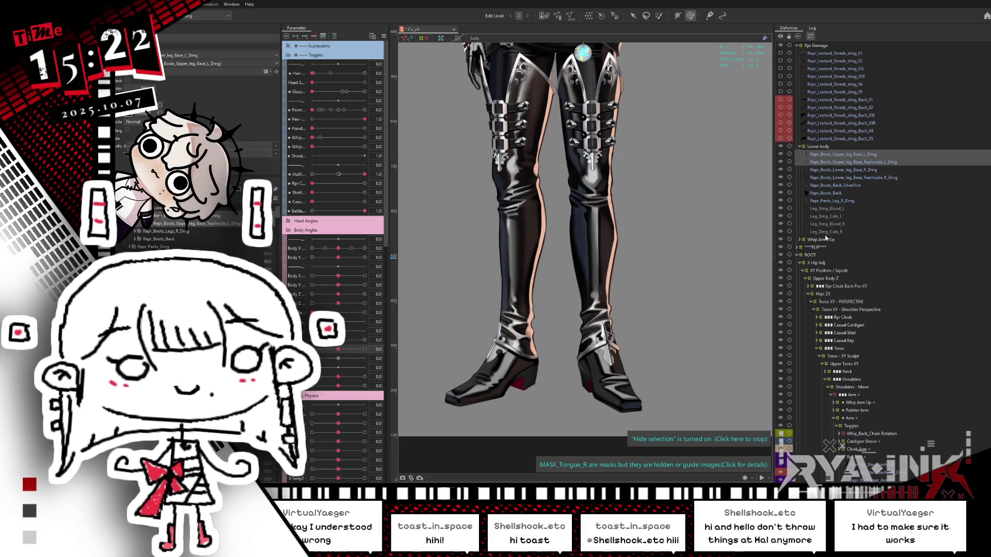
# Step: Isolate the lower-leg layers and check them against the boot silver rim on the boots
pyautogui.keyDown('ctrl'); pyautogui.click(834, 169); pyautogui.keyUp('ctrl')
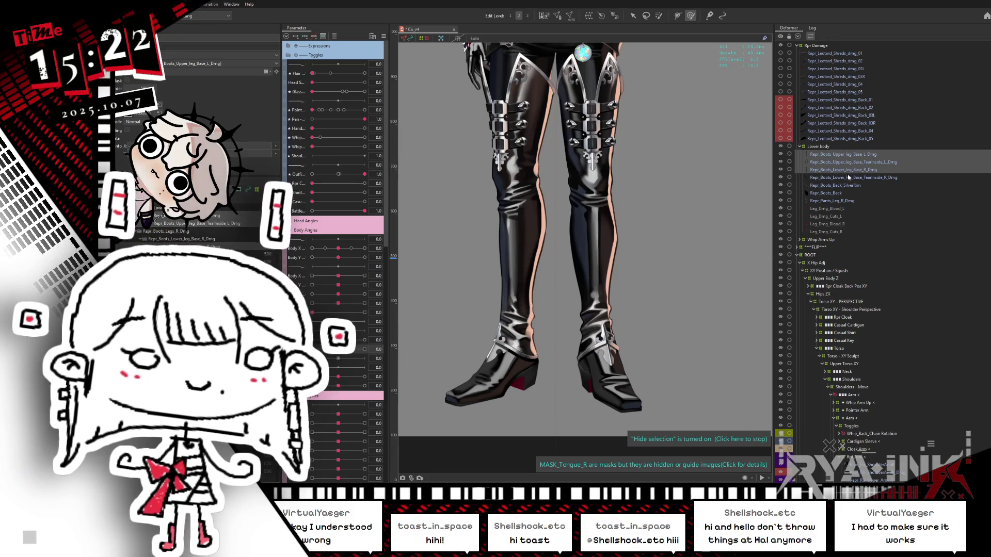
pyautogui.press('s')
pyautogui.keyDown('ctrl'); pyautogui.click(867, 171); pyautogui.keyUp('ctrl')
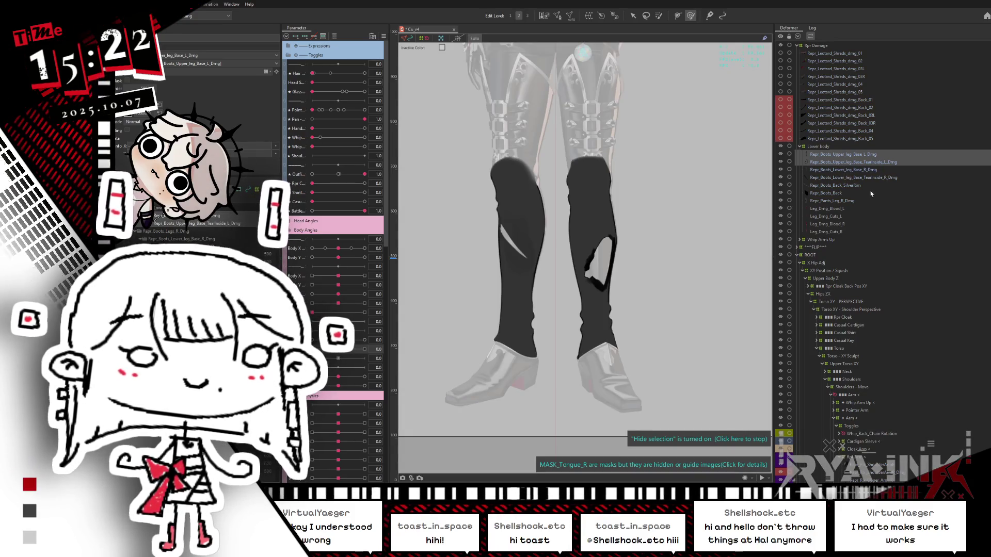
pyautogui.moveTo(698, 262); pyautogui.dragTo(720, 183)
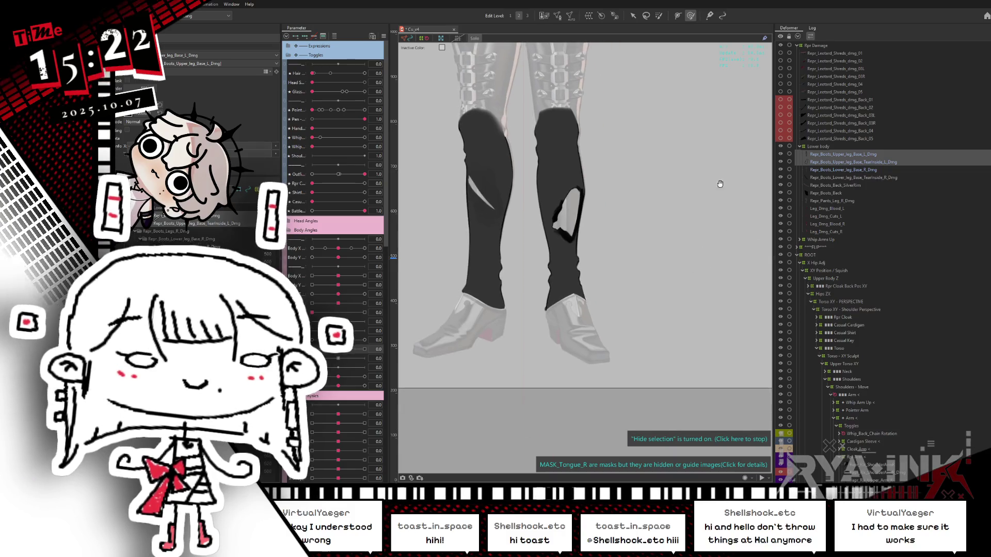
pyautogui.keyDown('ctrl'); pyautogui.click(850, 187); pyautogui.keyUp('ctrl')
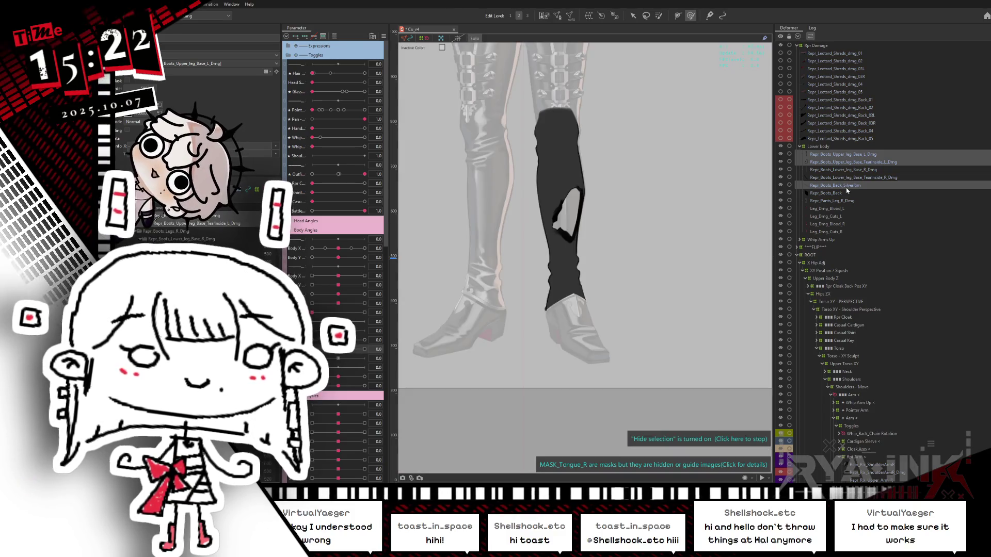
pyautogui.moveTo(712, 221); pyautogui.dragTo(713, 365)
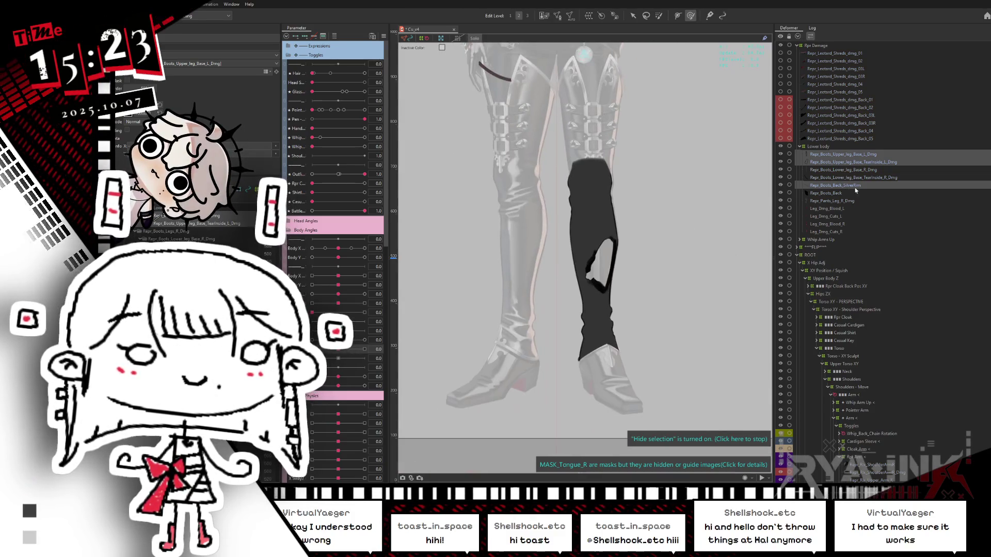
pyautogui.keyDown('ctrl'); pyautogui.click(850, 187); pyautogui.keyUp('ctrl')
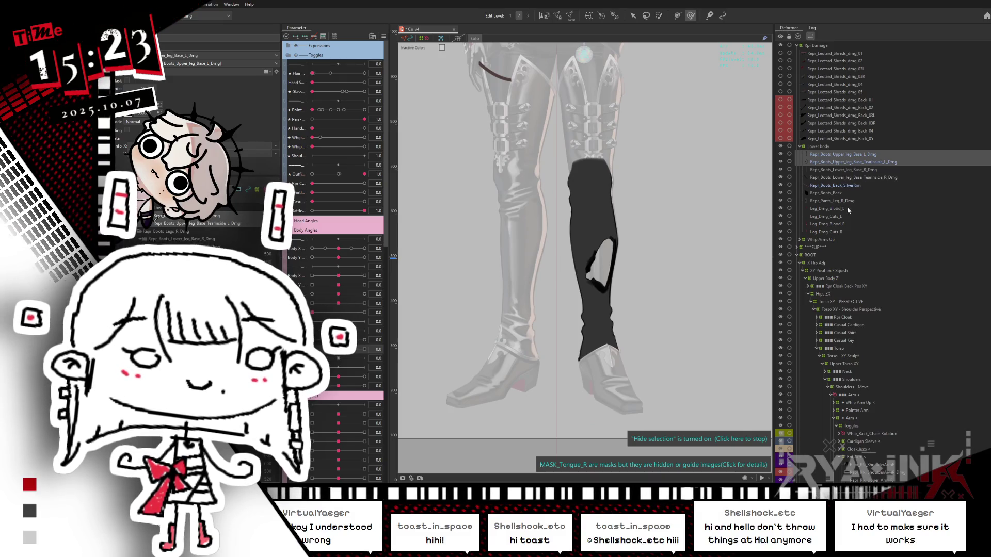
pyautogui.moveTo(723, 246); pyautogui.dragTo(619, 250)
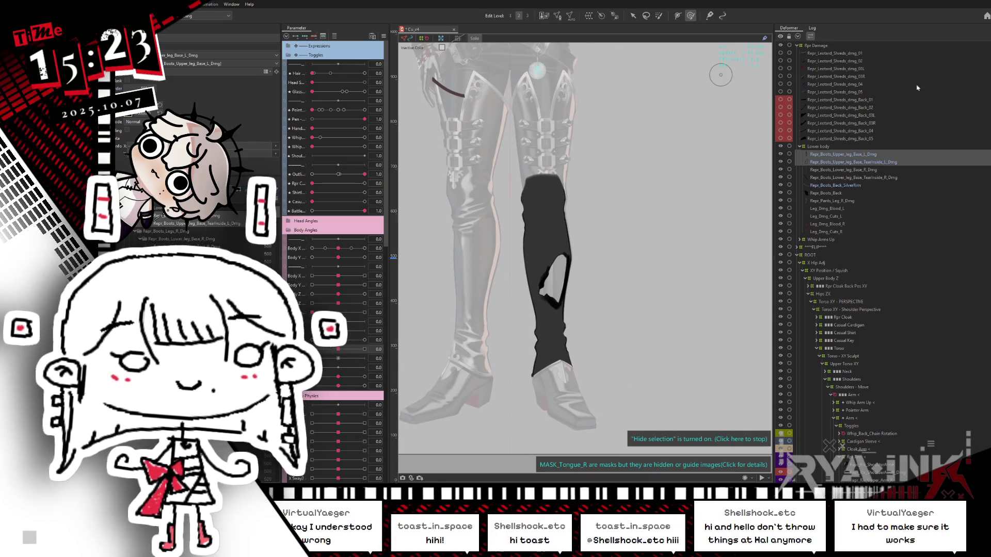
# Step: Add Blood_L and Cuts_L to the selection, then collapse the Deformer tree to top-level folders
pyautogui.keyDown('ctrl'); pyautogui.click(840, 210); pyautogui.keyUp('ctrl')
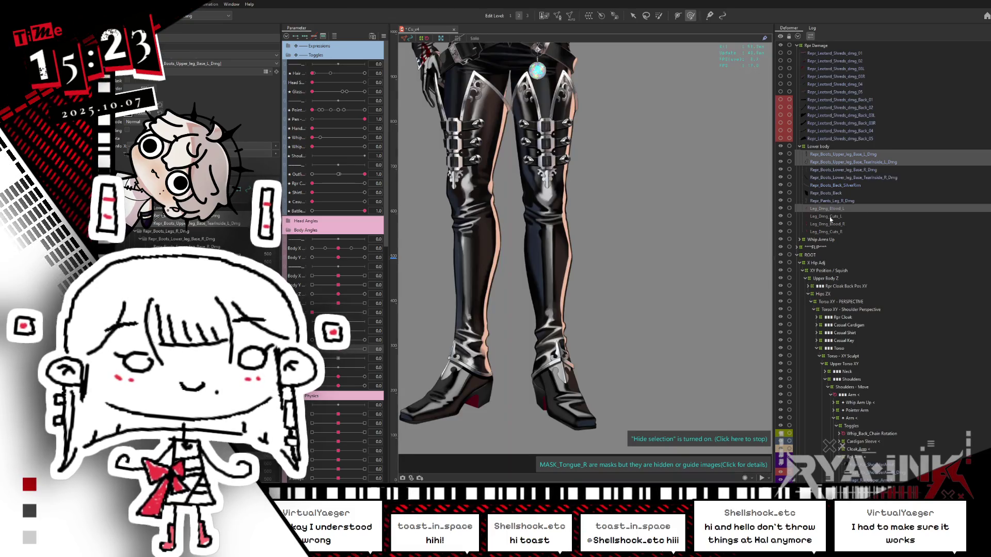
pyautogui.keyDown('ctrl'); pyautogui.click(832, 218); pyautogui.keyUp('ctrl')
pyautogui.scroll(-3, 702, 222)
pyautogui.scroll(2, 637, 222)
pyautogui.keyDown('ctrl'); pyautogui.click(849, 163); pyautogui.keyUp('ctrl')
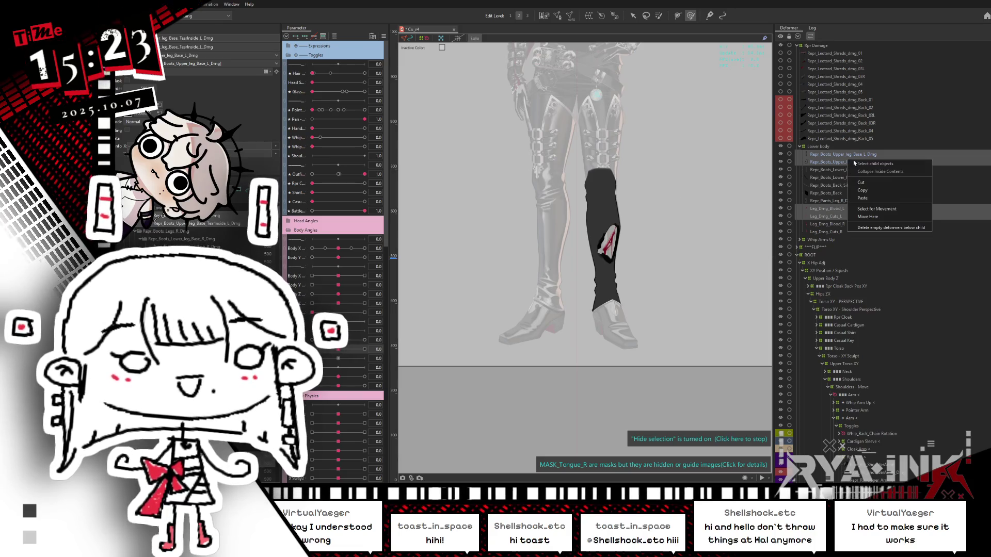
pyautogui.scroll(-8, 872, 181)
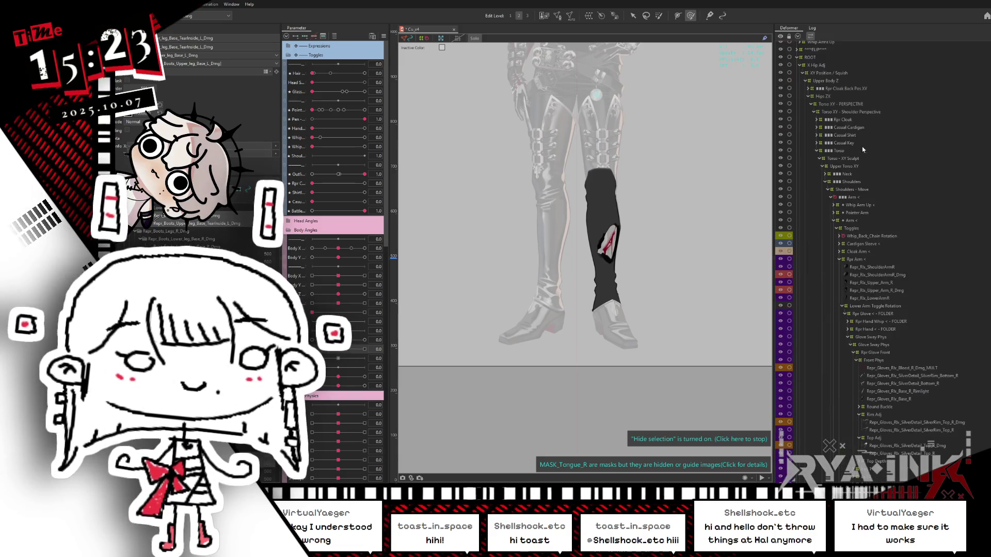
pyautogui.click(798, 36)
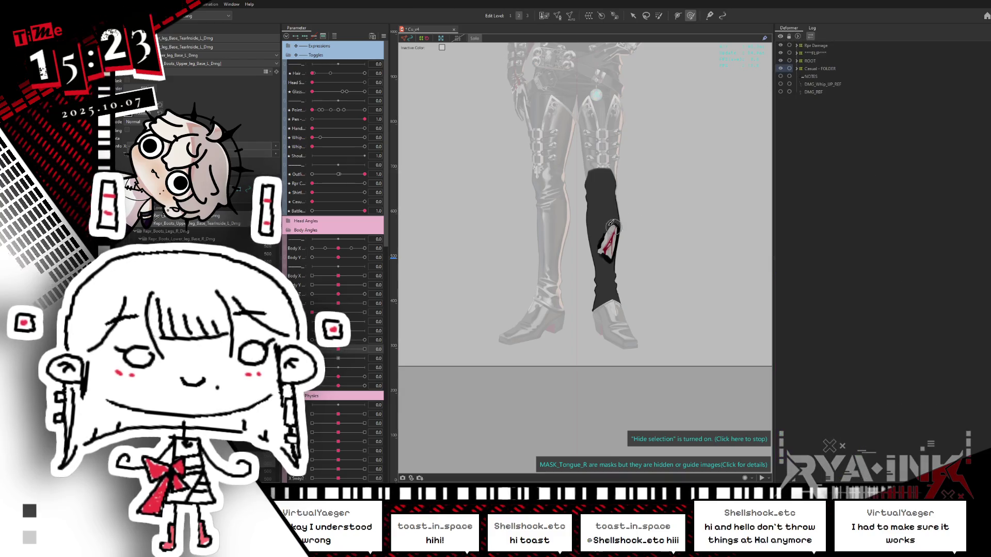
# Step: Pick Repr_Boots_Upper_leg_Base_L via Object at Cursor on the left leg and zoom in on it
pyautogui.rightClick(595, 213)
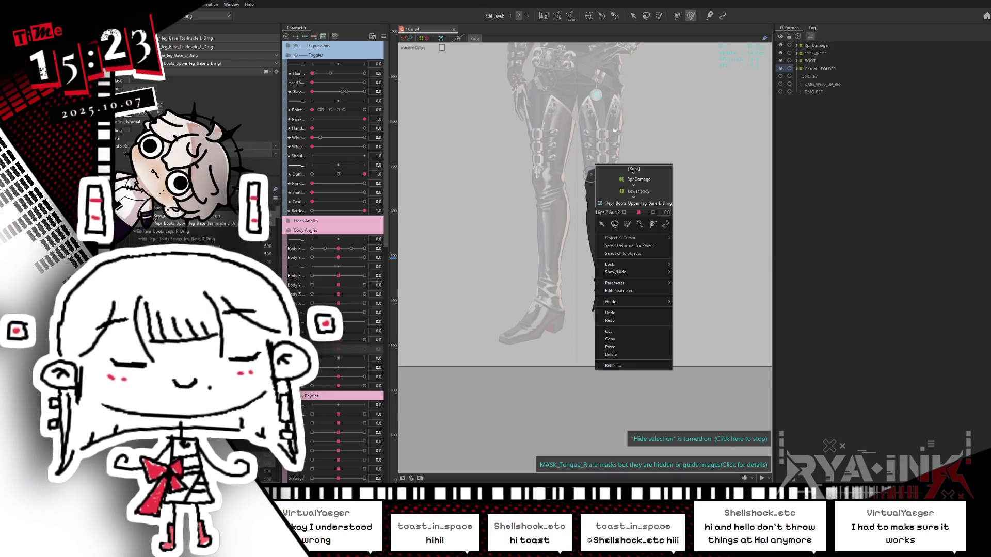
pyautogui.click(621, 246)
pyautogui.rightClick(605, 219)
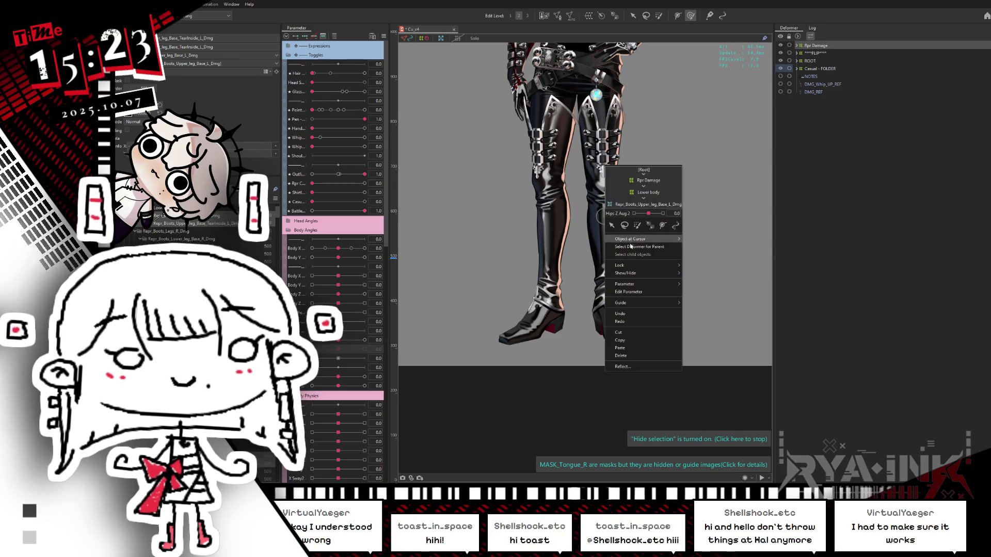
pyautogui.moveTo(640, 240)
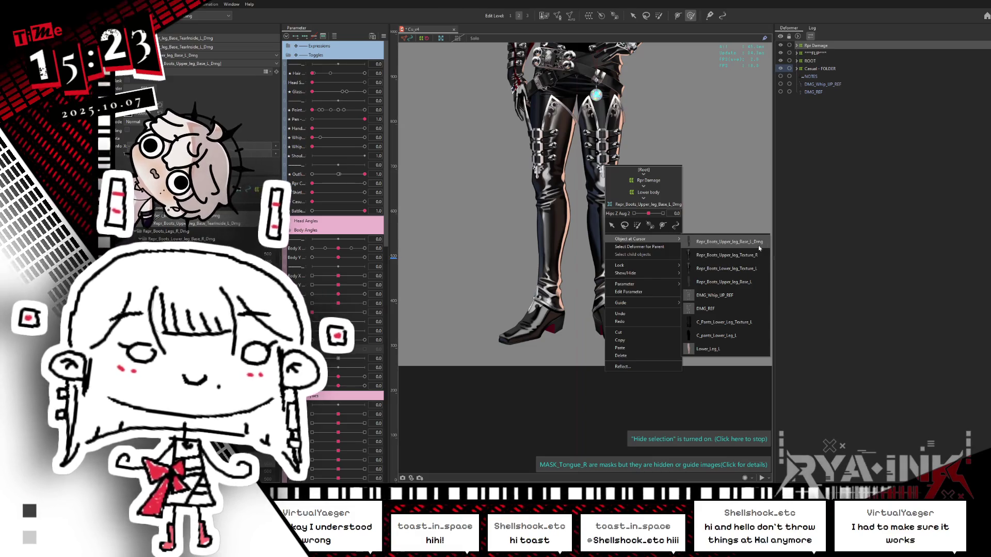
pyautogui.click(748, 283)
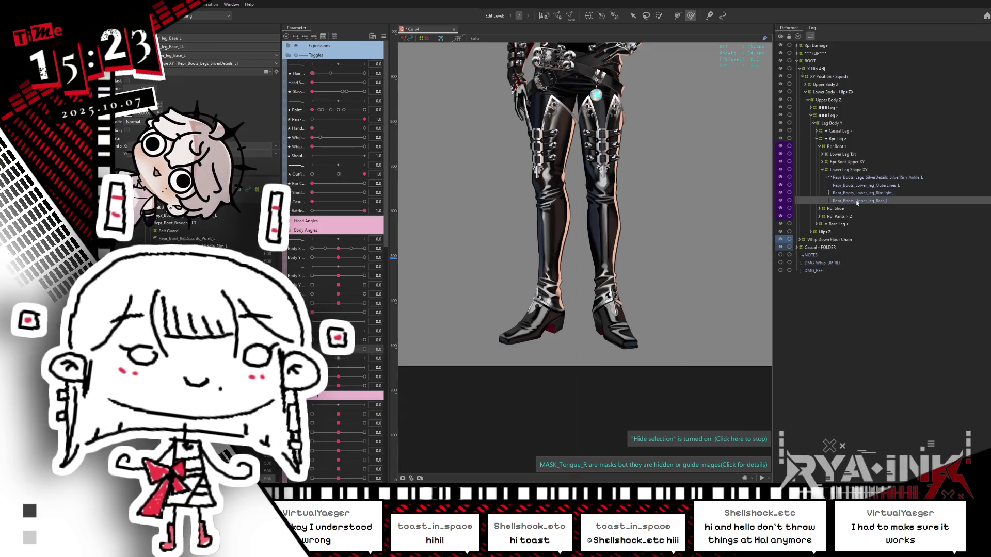
pyautogui.scroll(5, 650, 209)
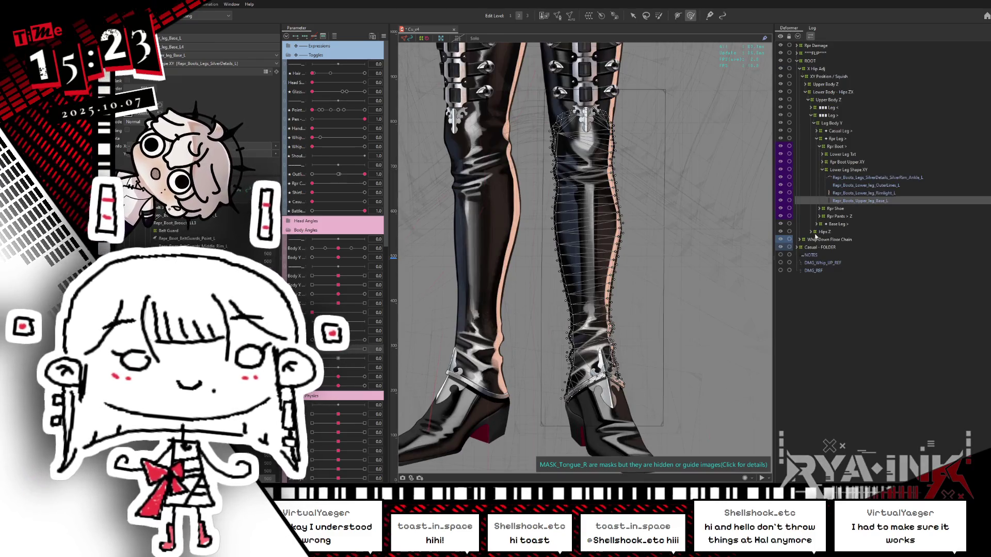
# Step: Undo the stray torso backfill paste and move the selected damage layers into Lower Leg Shape XY
pyautogui.click(849, 202)
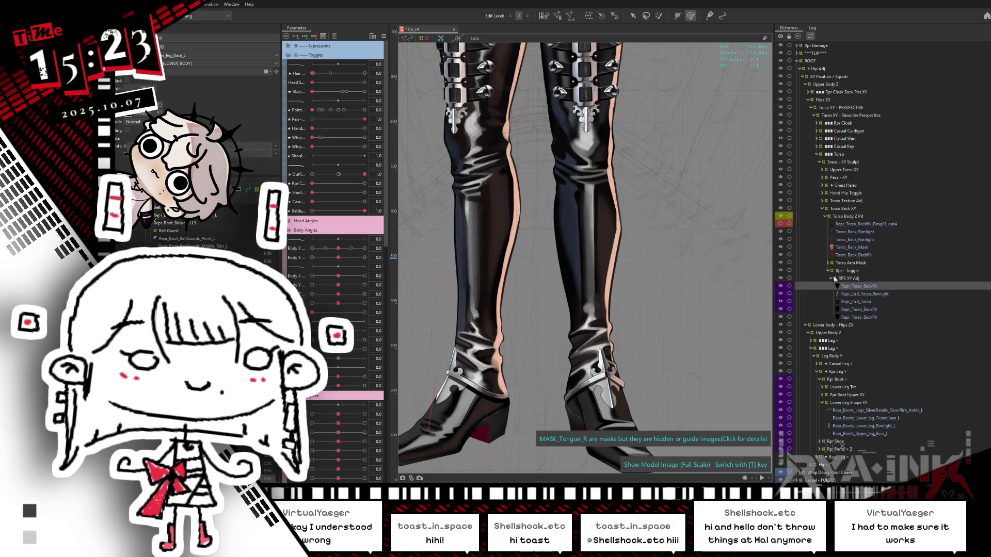
pyautogui.hotkey('ctrl', 'z')
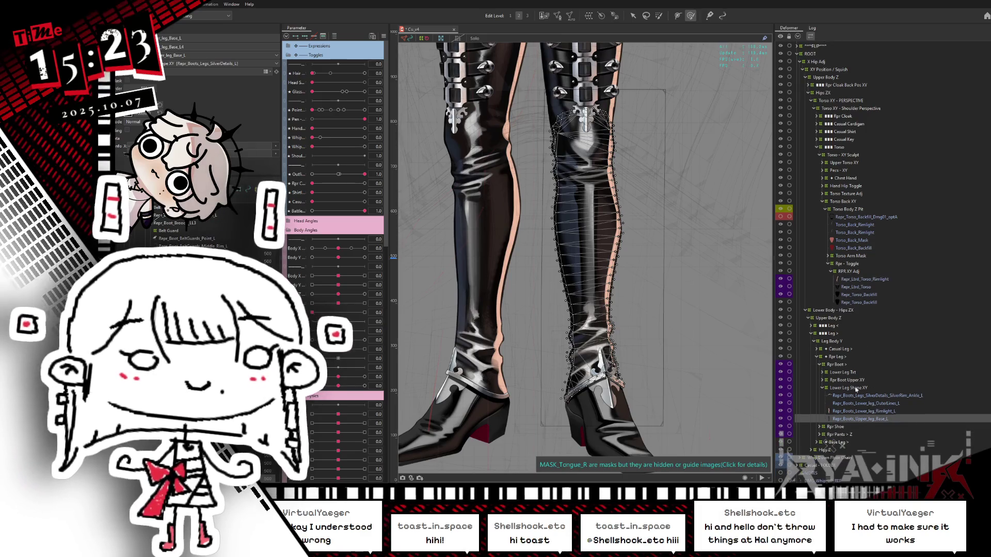
pyautogui.click(852, 388)
pyautogui.rightClick(852, 388)
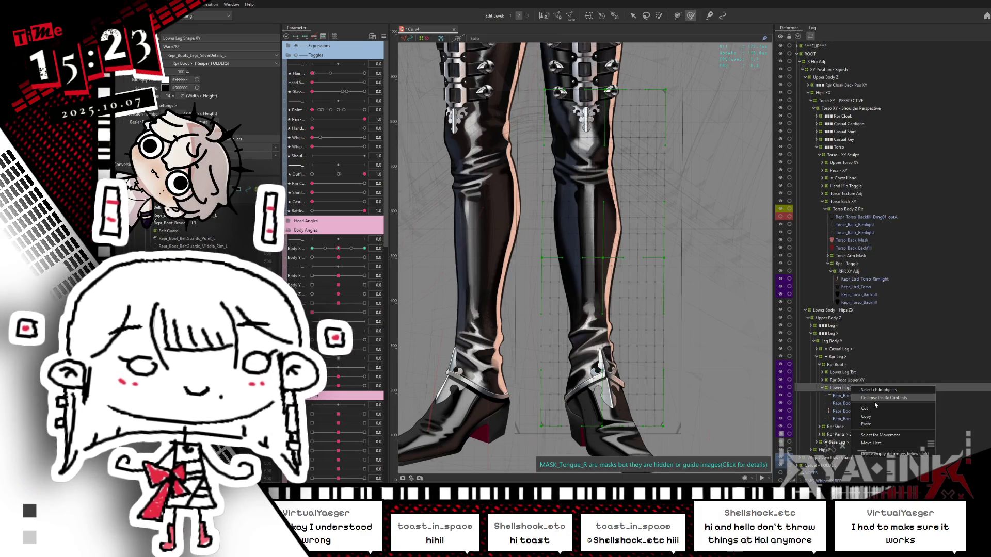
pyautogui.click(878, 443)
pyautogui.click(546, 281)
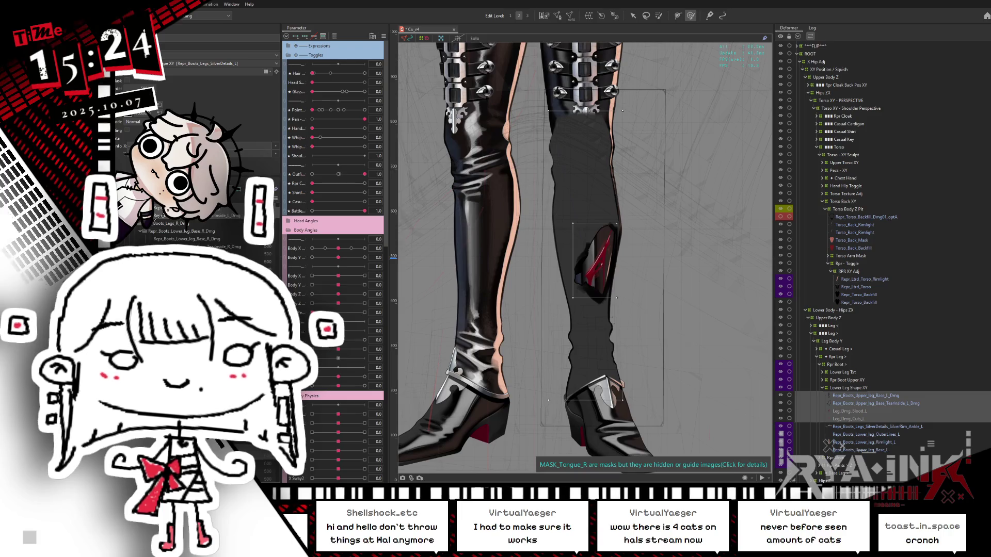
# Step: Mark all four damage layers, including Leg_Dmg_Cuts_L, for moving and confirm moving them beside Repr_Boots_Upper_leg_Base_L
pyautogui.scroll(1, 196, 232)
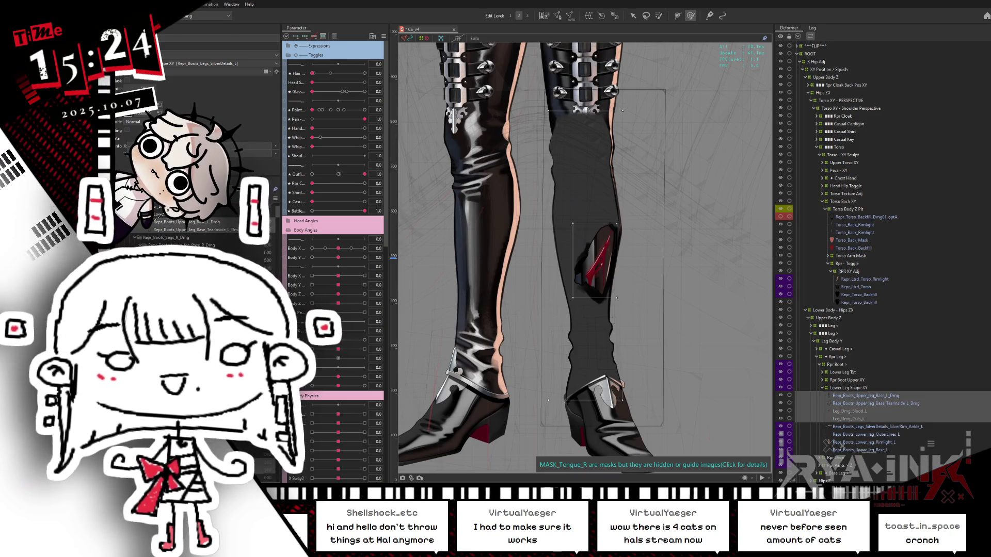
pyautogui.scroll(3, 196, 227)
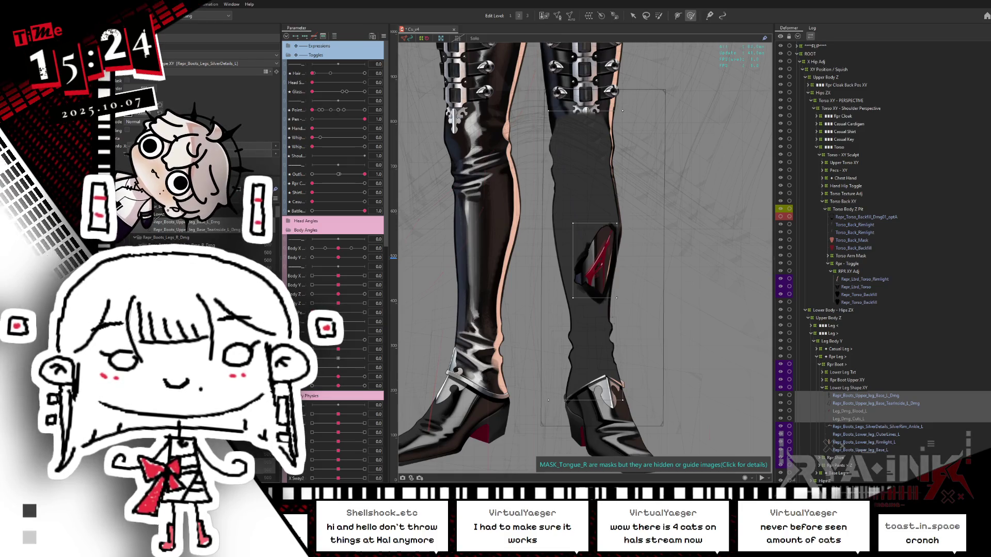
pyautogui.click(853, 417)
pyautogui.keyDown('shift'); pyautogui.click(857, 396); pyautogui.keyUp('shift')
pyautogui.rightClick(865, 396)
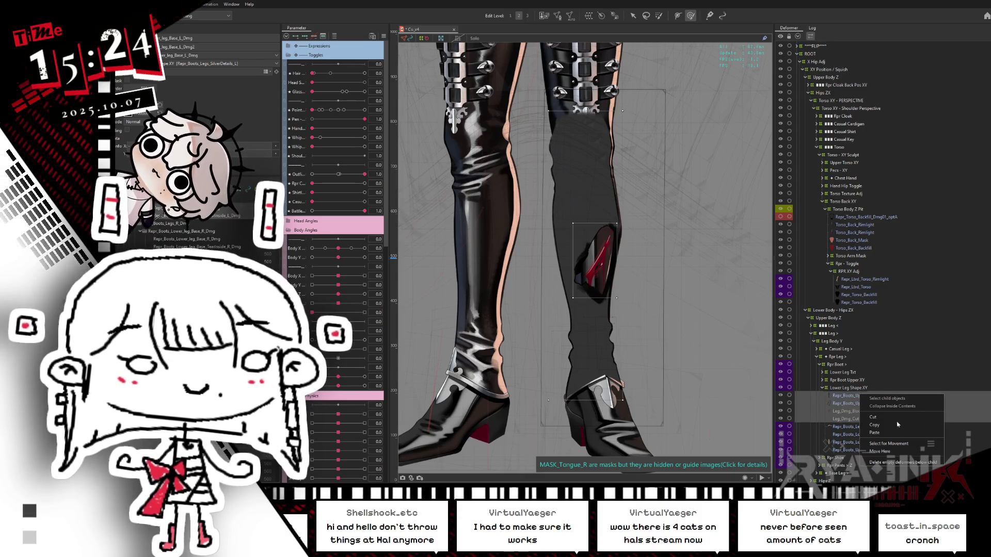
pyautogui.click(898, 447)
pyautogui.click(865, 449)
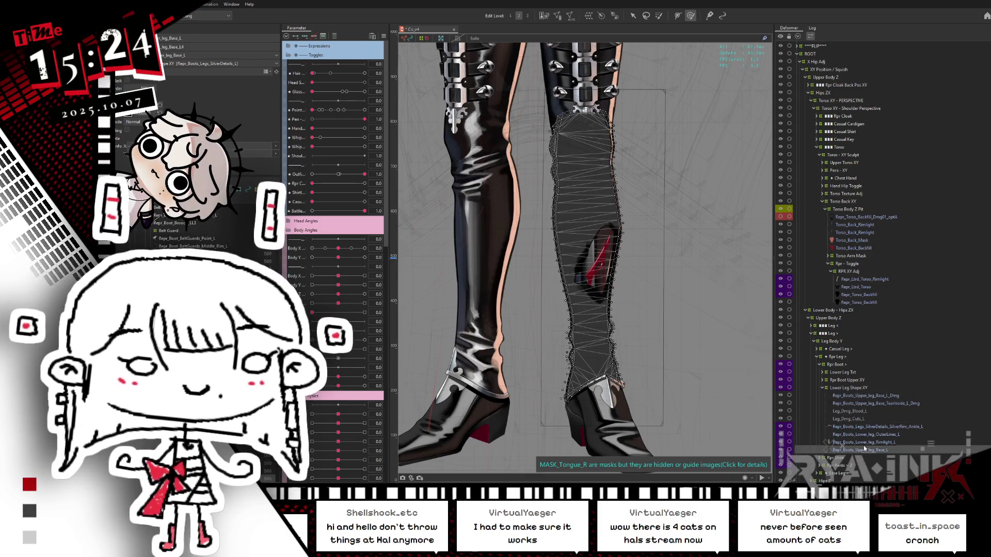
pyautogui.rightClick(871, 430)
pyautogui.press('Escape')
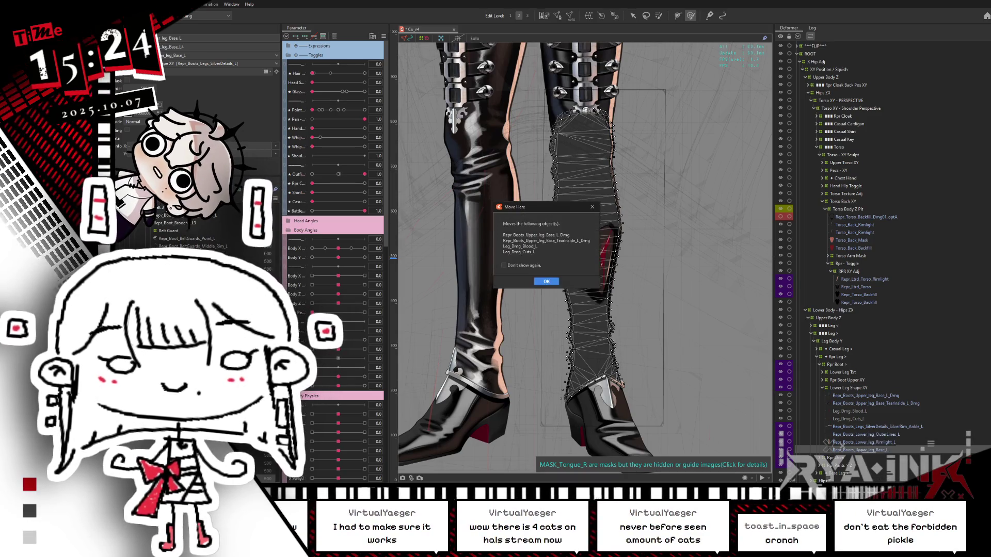
pyautogui.click(547, 282)
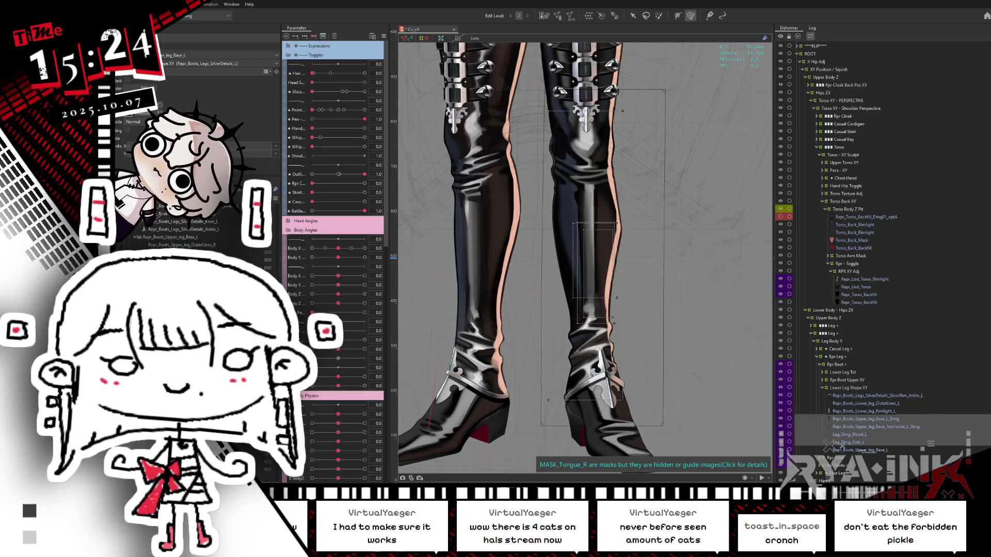
pyautogui.click(875, 427)
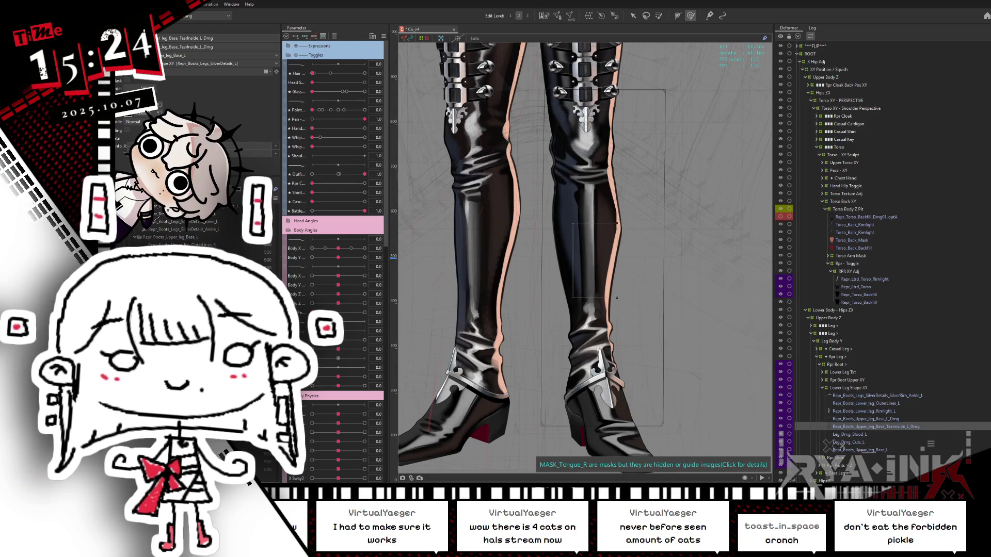
# Step: Solo the Repr_Boots_Upper_leg_Base_L_Dmg and inside tear layers to inspect the tear drawings, then exit Solo
pyautogui.click(475, 38)
pyautogui.scroll(2, 664, 261)
pyautogui.moveTo(612, 252); pyautogui.dragTo(593, 232)
pyautogui.click(474, 39)
pyautogui.click(866, 419)
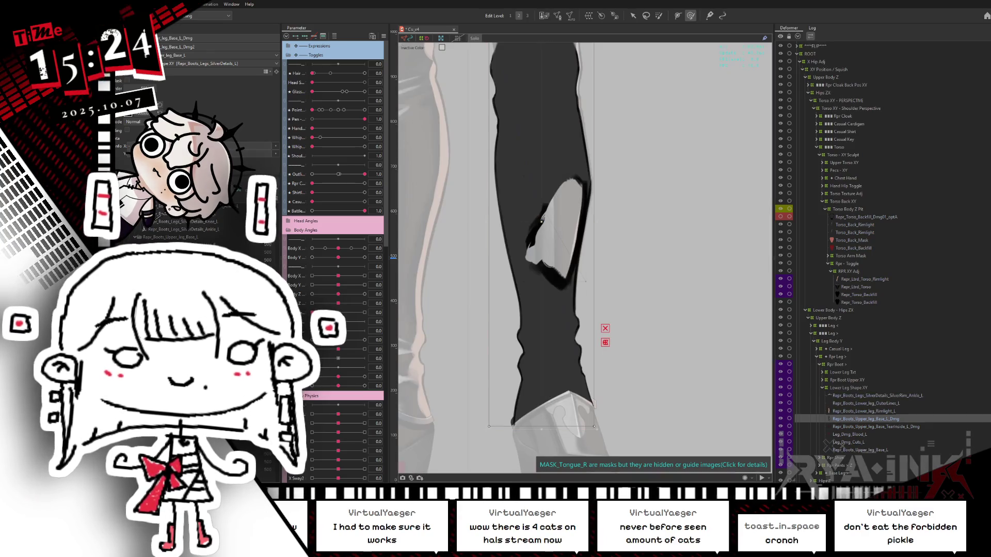
pyautogui.click(873, 427)
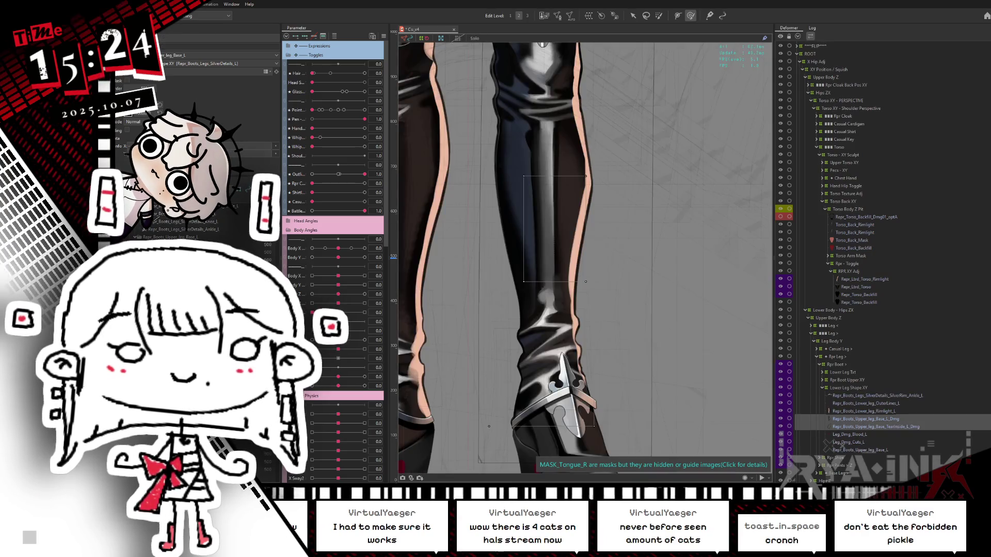
pyautogui.click(475, 38)
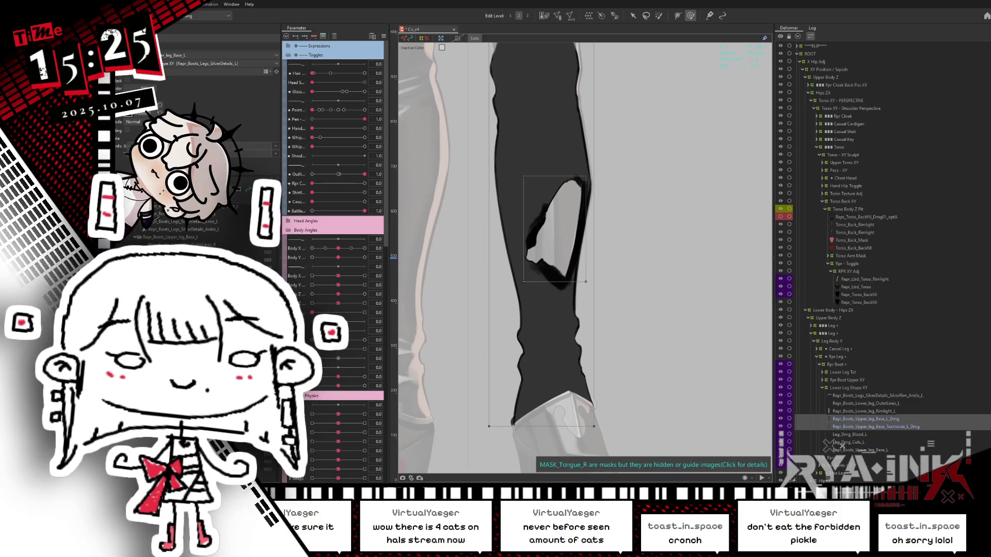
pyautogui.press('Escape')
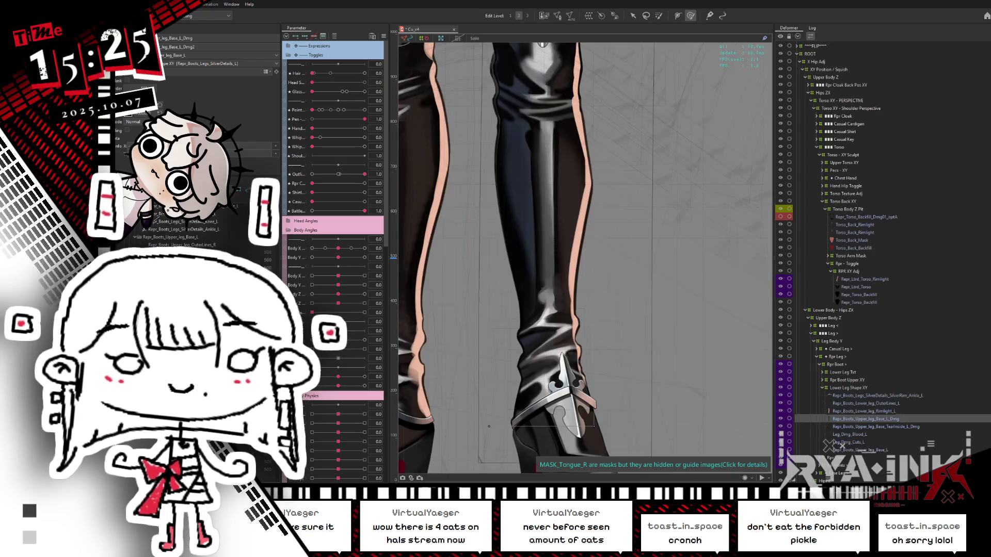
# Step: Select the boot belts and turn on Hide Selection with Ctrl+H
pyautogui.keyDown('ctrl'); pyautogui.click(876, 426); pyautogui.keyUp('ctrl')
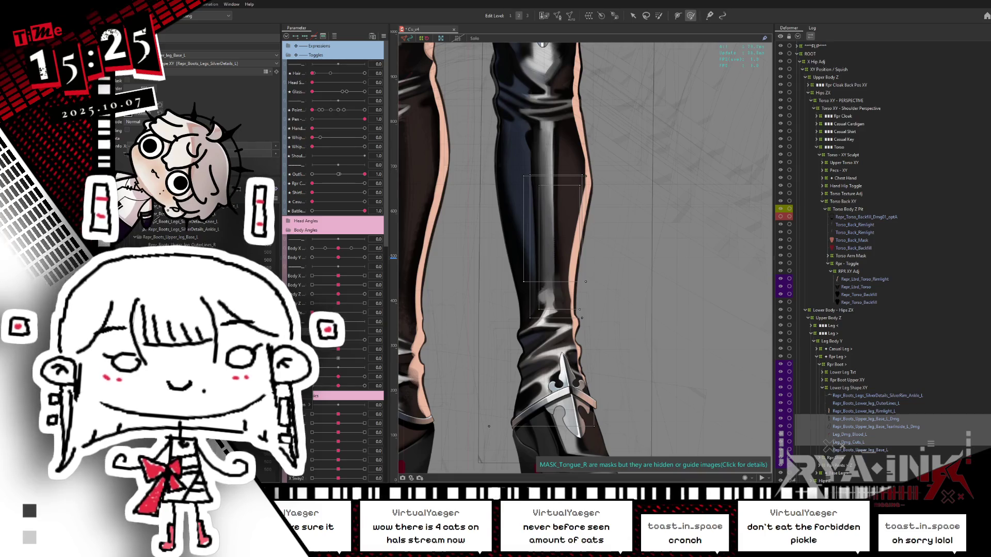
pyautogui.click(537, 93)
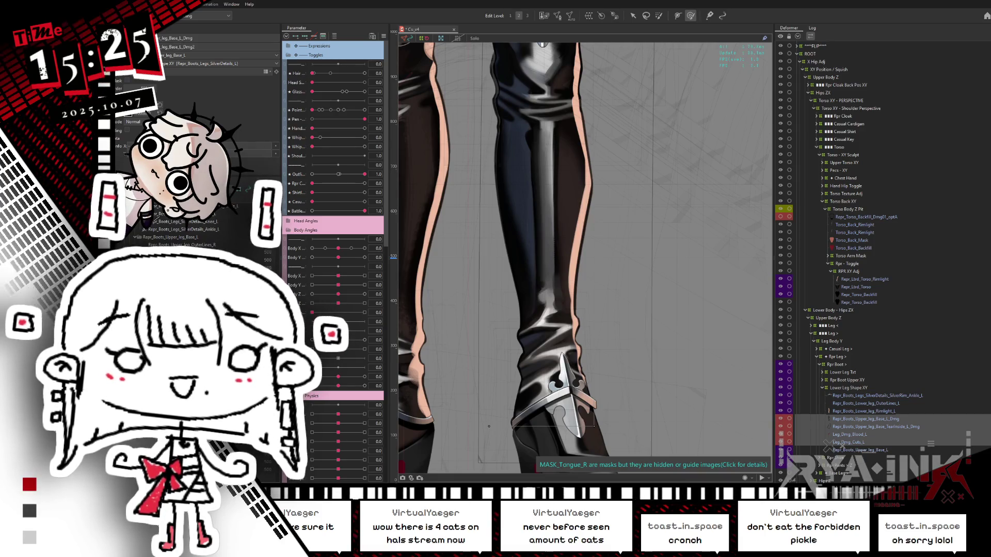
pyautogui.hotkey('ctrl', 'h')
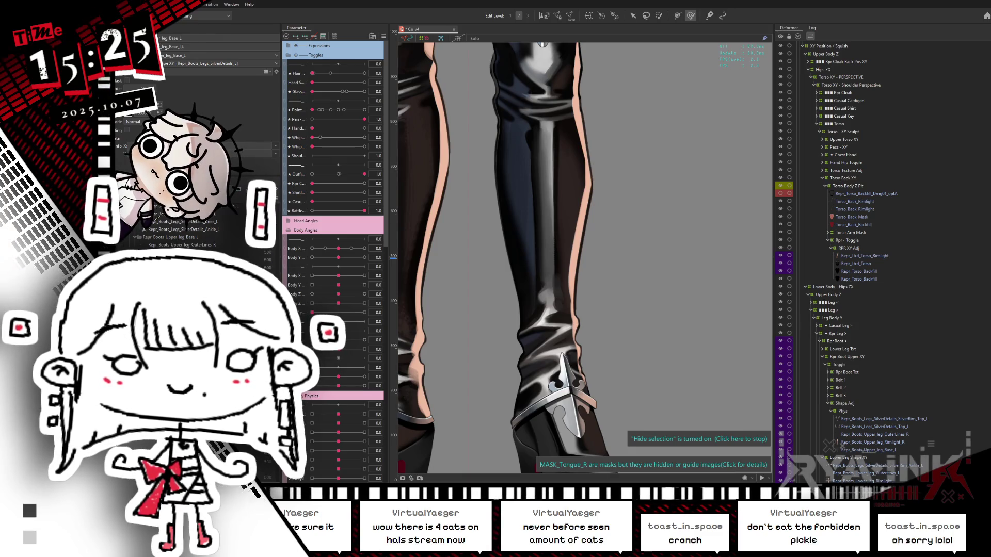
# Step: Isolate the boot-leg art mesh in Solo view to inspect it
pyautogui.click(542, 232)
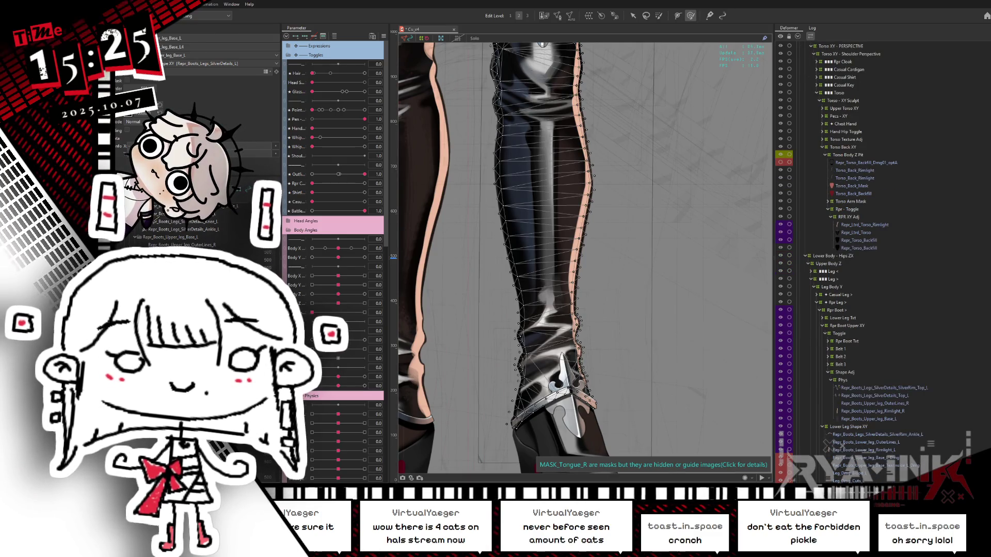
pyautogui.scroll(-3, 576, 250)
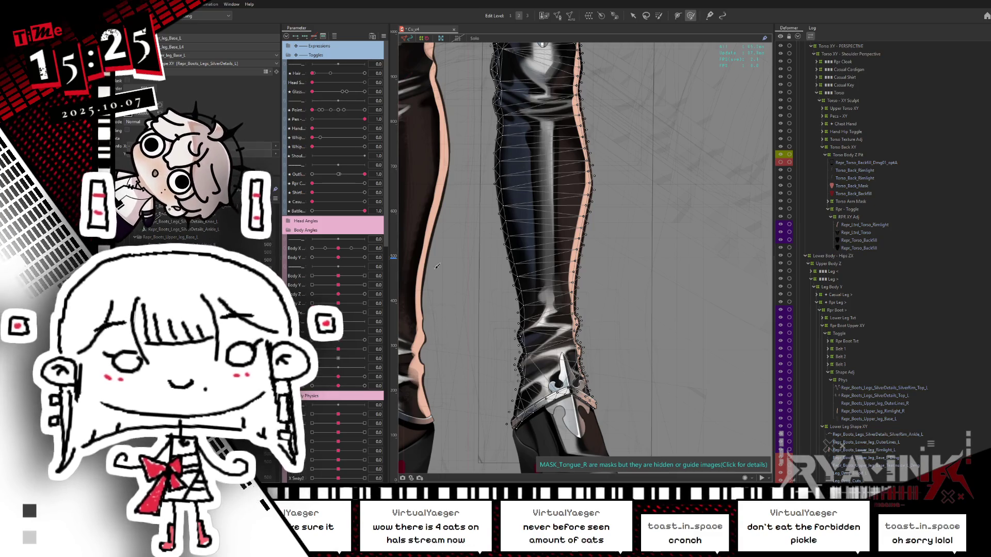
pyautogui.click(474, 38)
pyautogui.scroll(5, 576, 250)
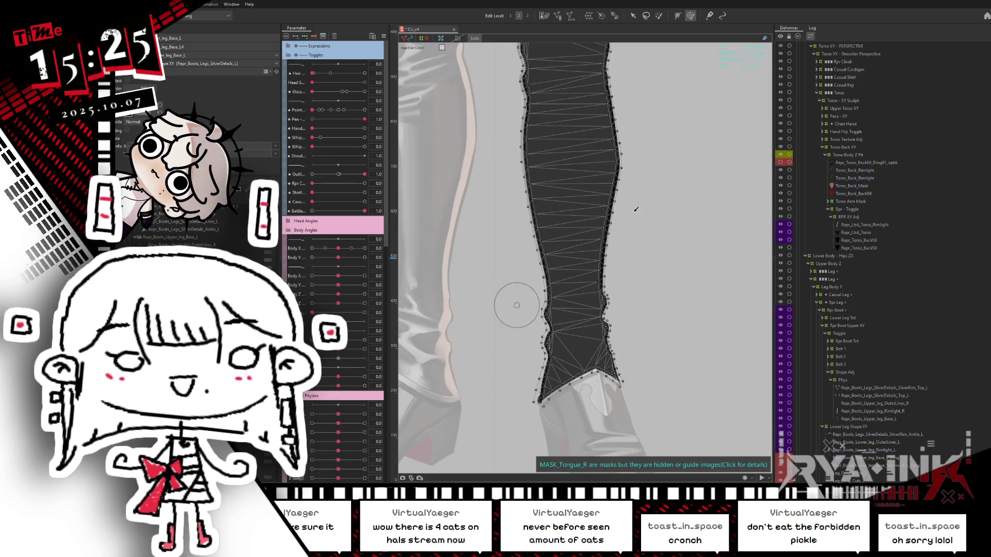
pyautogui.scroll(1, 594, 248)
pyautogui.hotkey('ctrl', 'shift', 's')
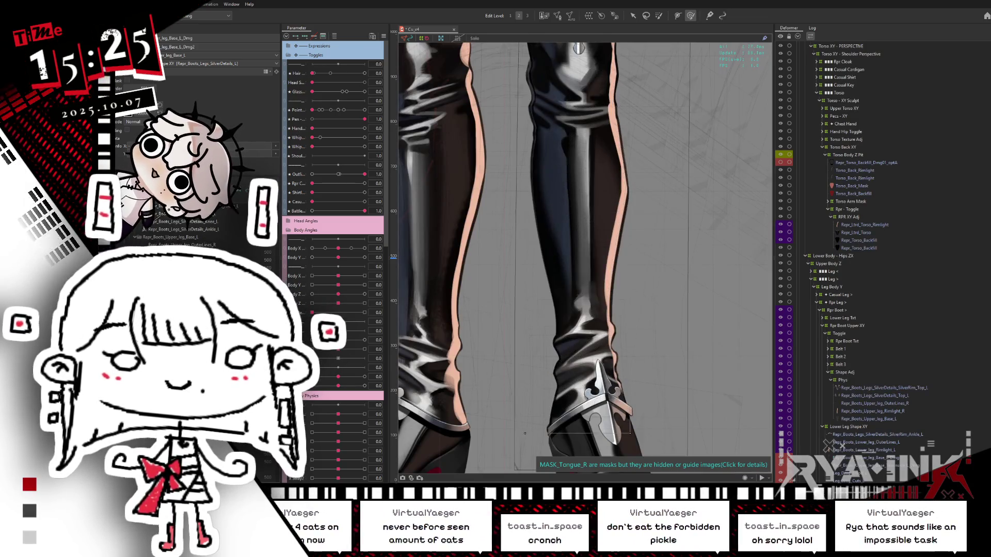
pyautogui.hotkey('ctrl', 'shift', 's')
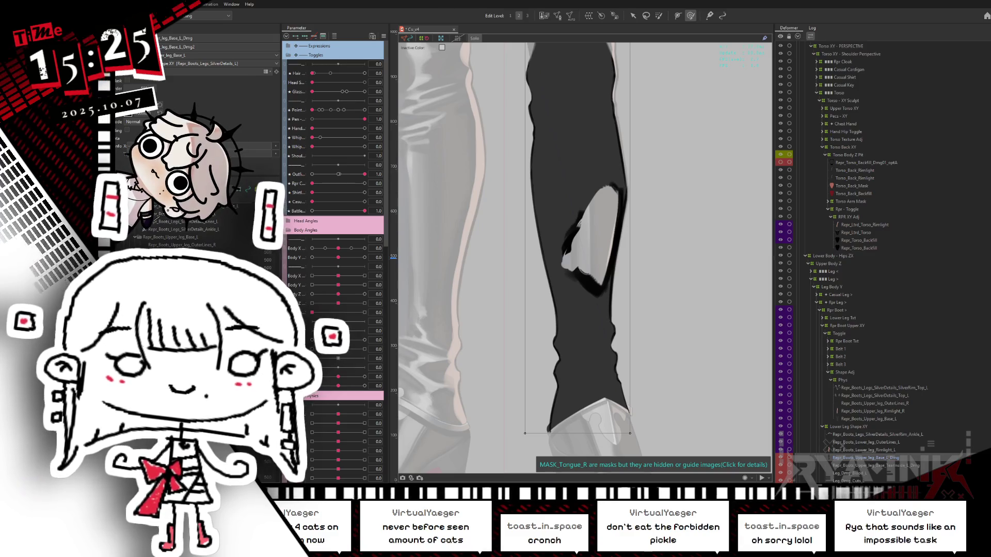
# Step: Drag Repr_Boots_Upper_leg_Base_L_Dmg below Leg_Dmg_Cuts_L, then check the leg meshes on the canvas
pyautogui.moveTo(867, 458); pyautogui.dragTo(867, 482)
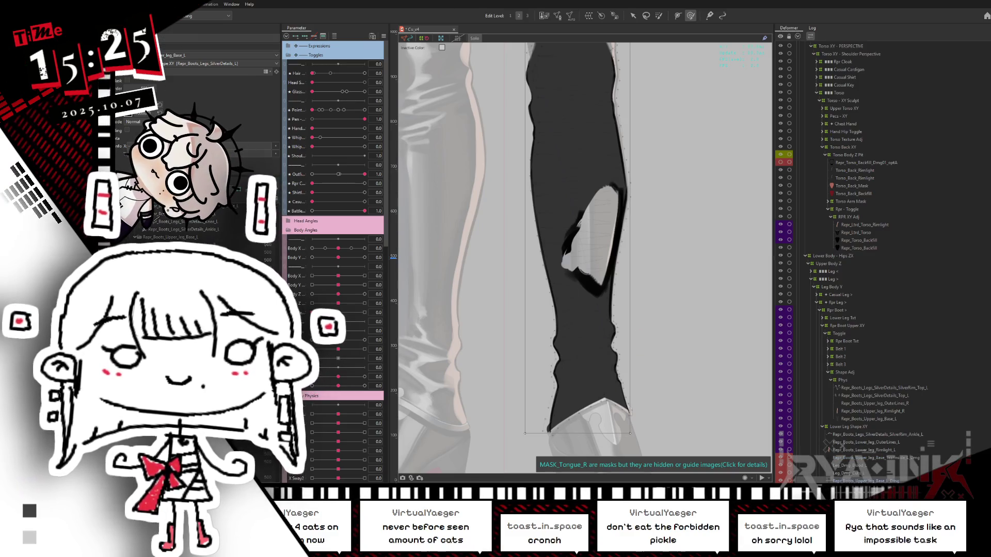
pyautogui.click(335, 36)
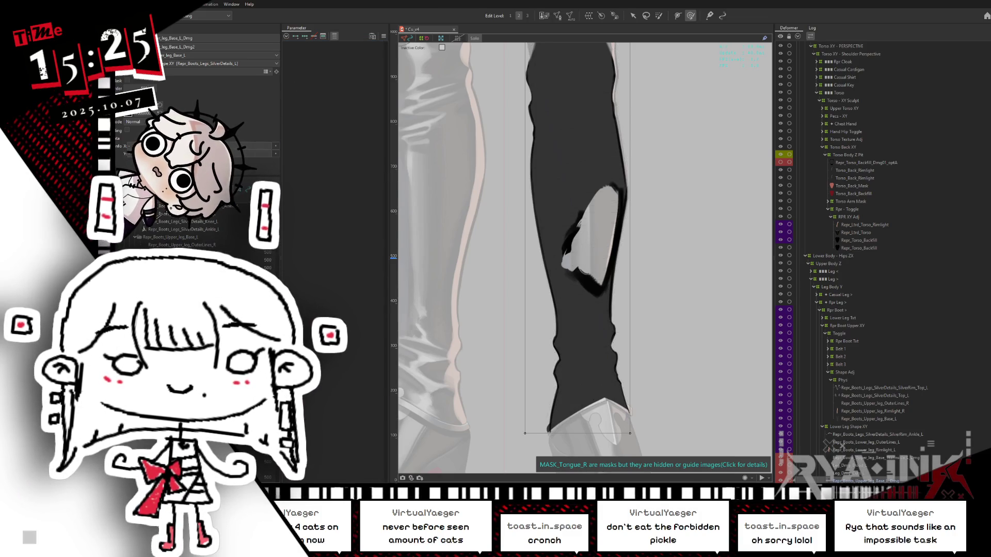
pyautogui.click(869, 419)
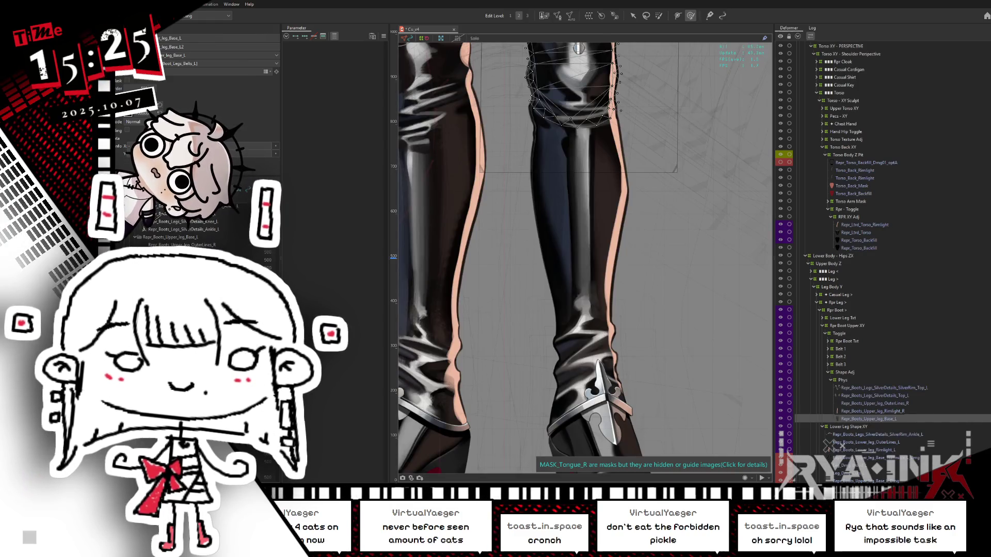
pyautogui.click(590, 236)
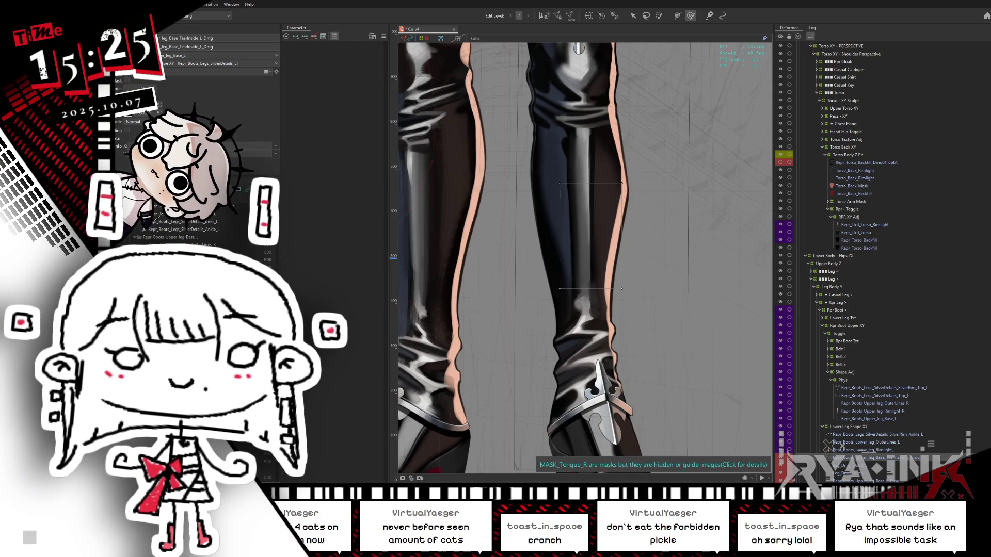
pyautogui.click(588, 232)
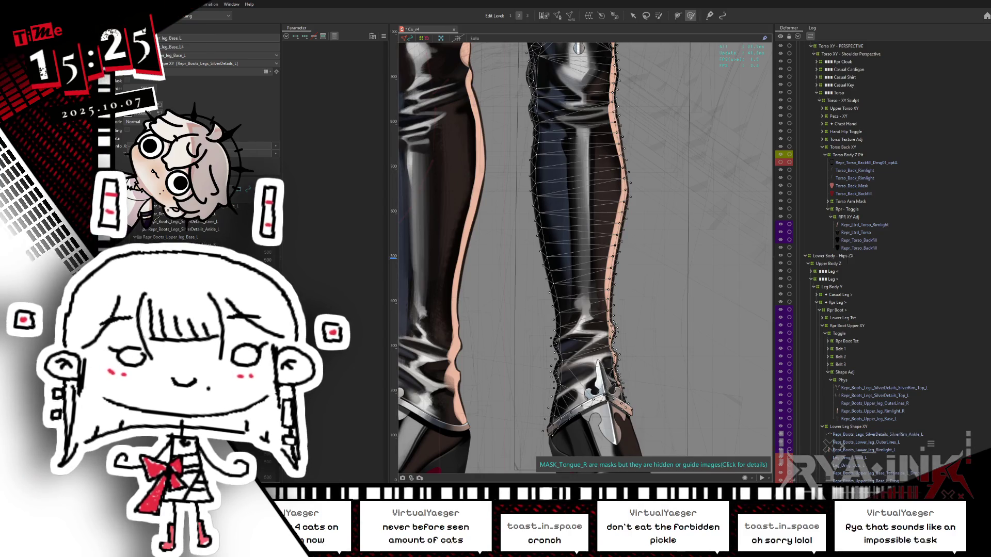
pyautogui.click(591, 235)
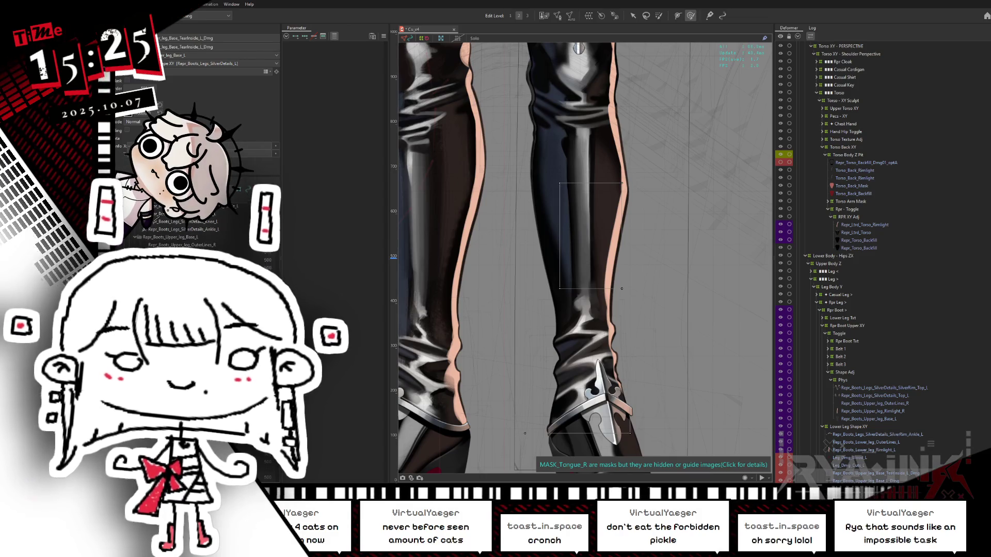
pyautogui.click(578, 242)
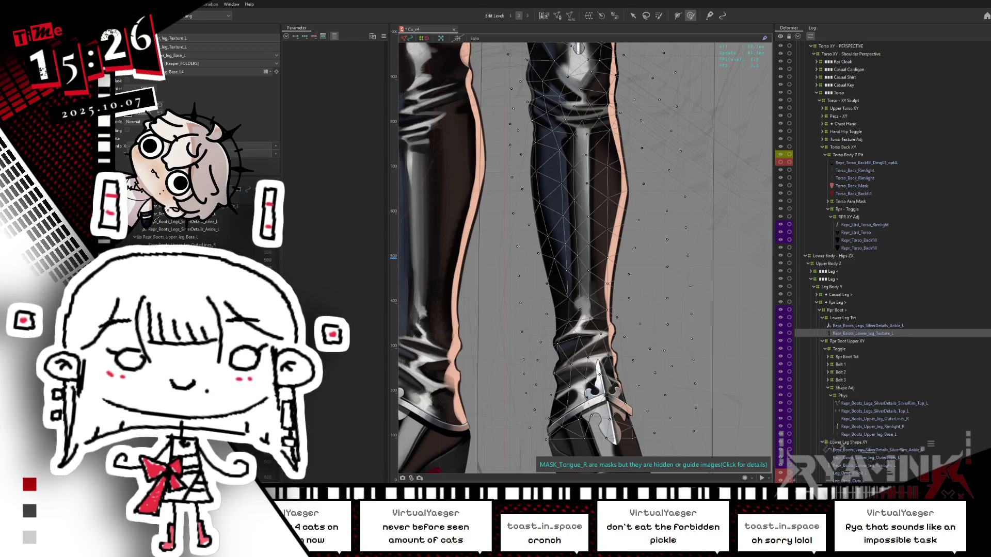
# Step: Append _dmg to the copied texture's name, making Repr_Boots_Lower_leg_Texture_L_dmg
pyautogui.hotkey('ctrl', 'a')
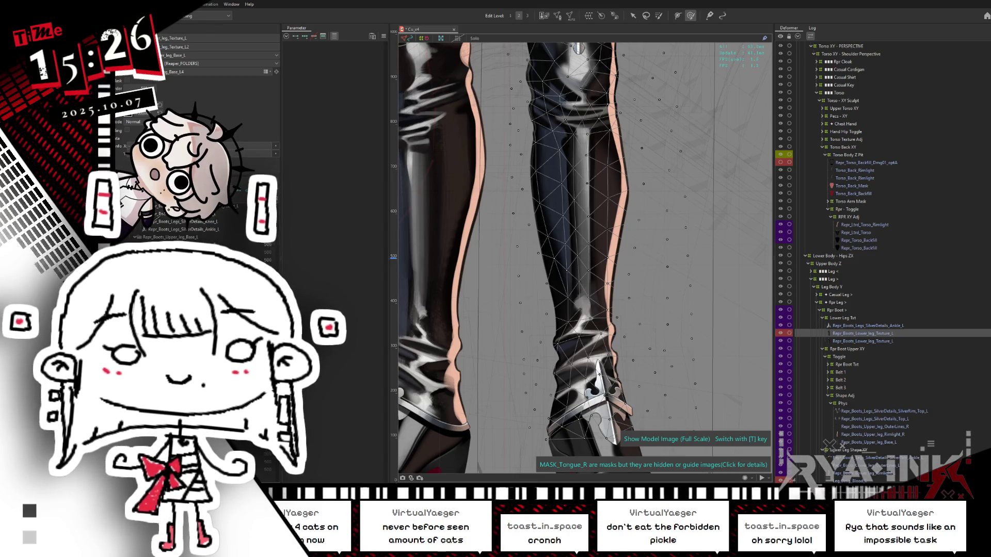
pyautogui.write('_dmg')
pyautogui.press('Return')
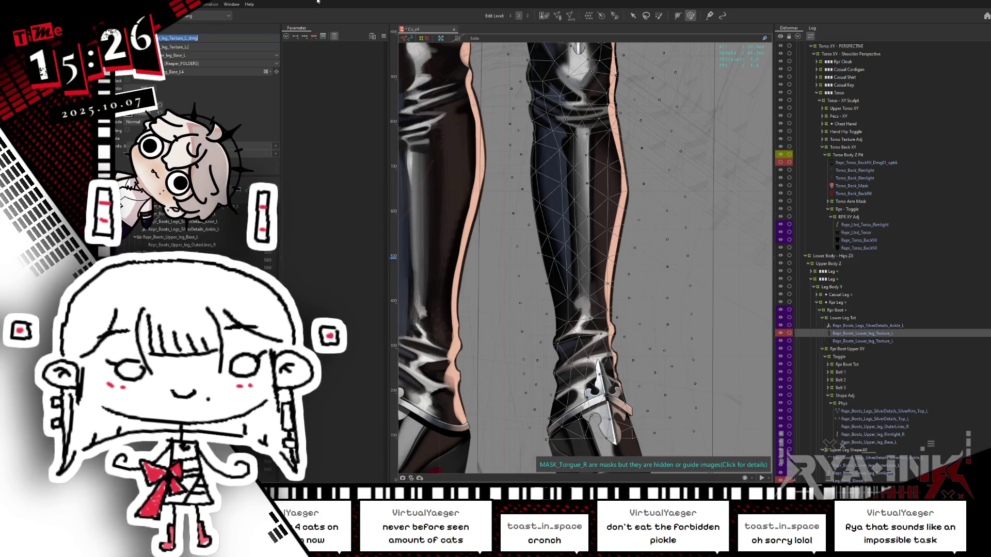
pyautogui.press('Tab')
pyautogui.hotkey('ctrl', 'v')
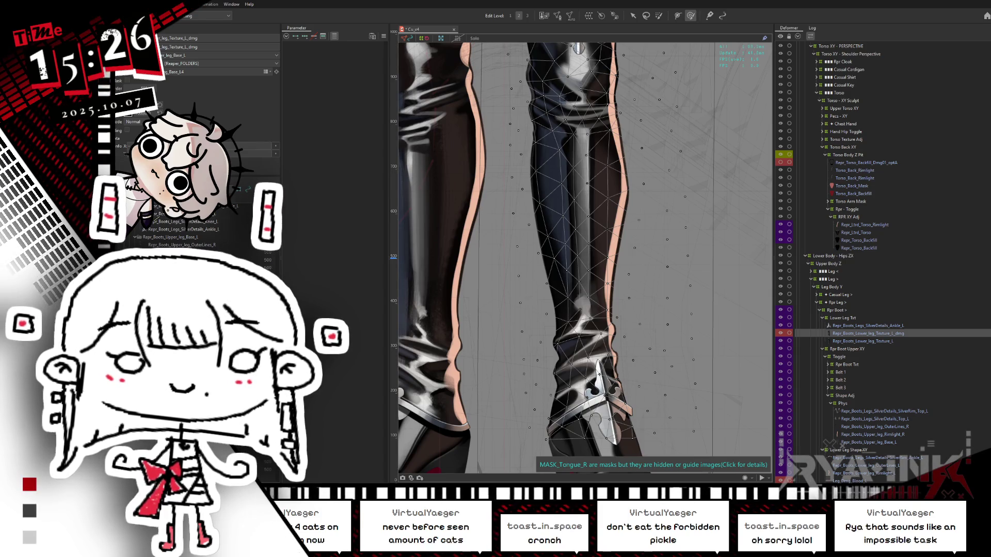
# Step: Drag the _dmg texture below Repr_Boots_Lower_leg_Texture_L and check the leg meshes
pyautogui.moveTo(867, 333); pyautogui.dragTo(867, 342)
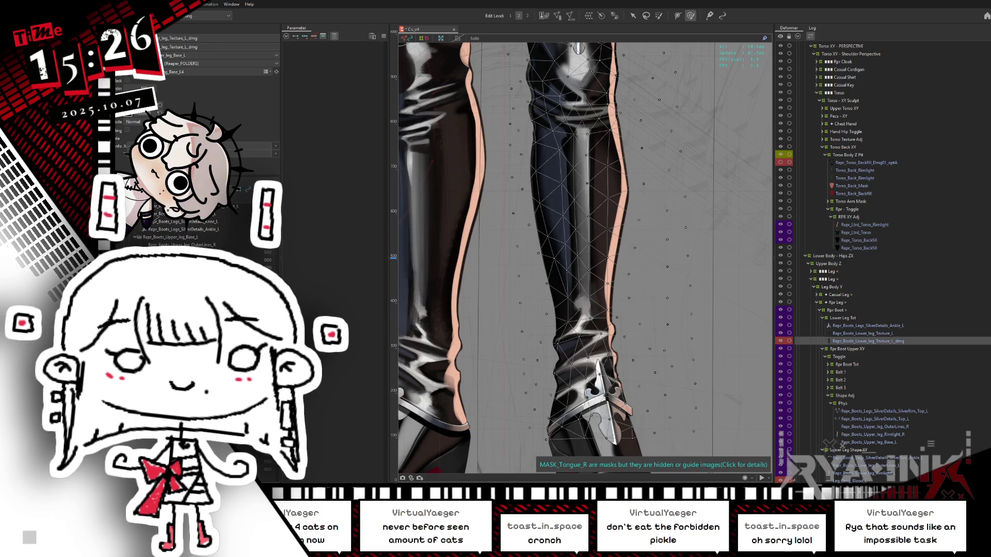
pyautogui.click(868, 442)
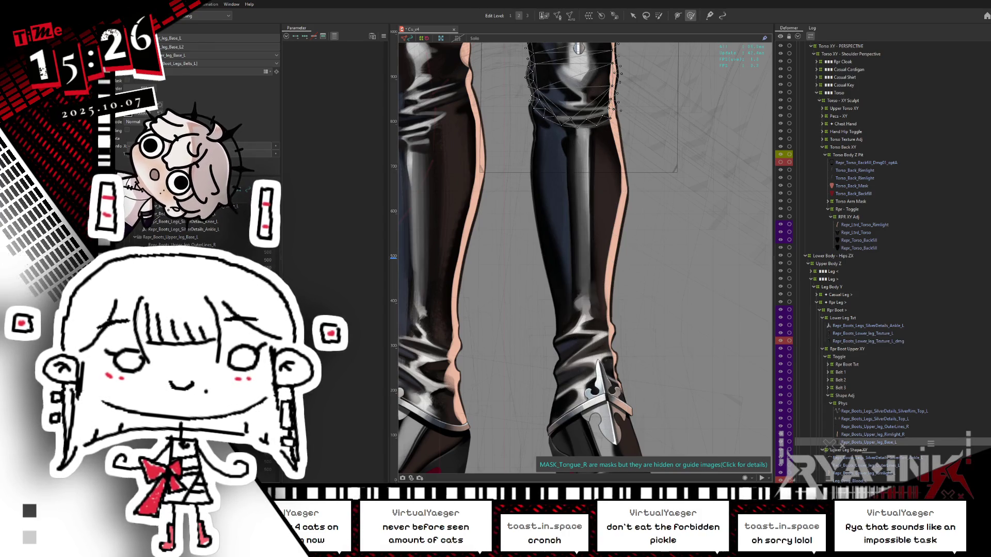
pyautogui.click(867, 341)
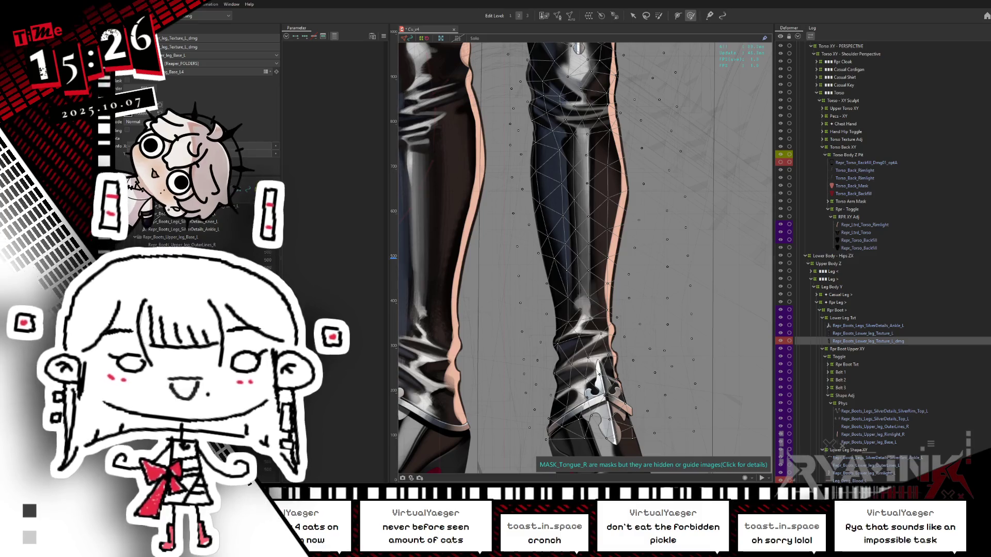
pyautogui.click(862, 442)
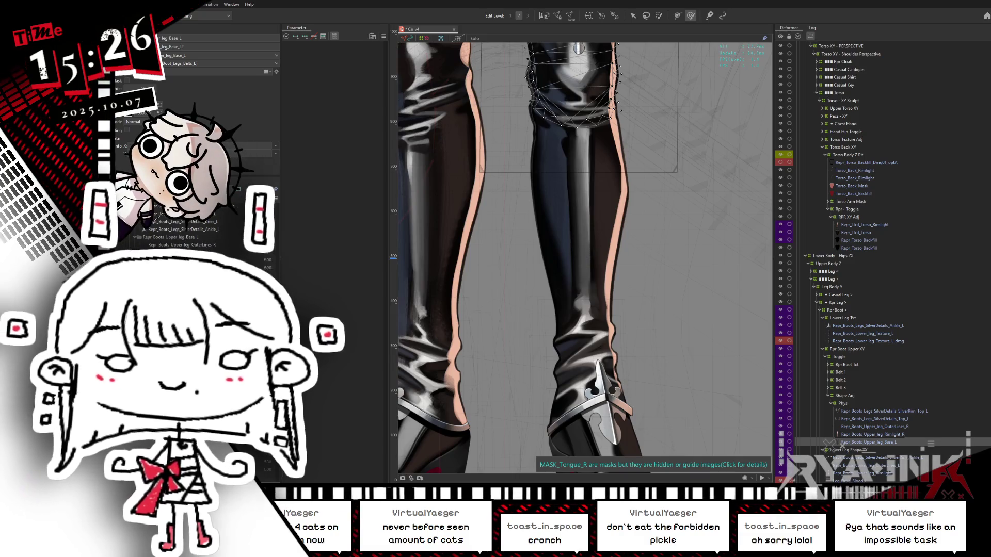
pyautogui.click(525, 433)
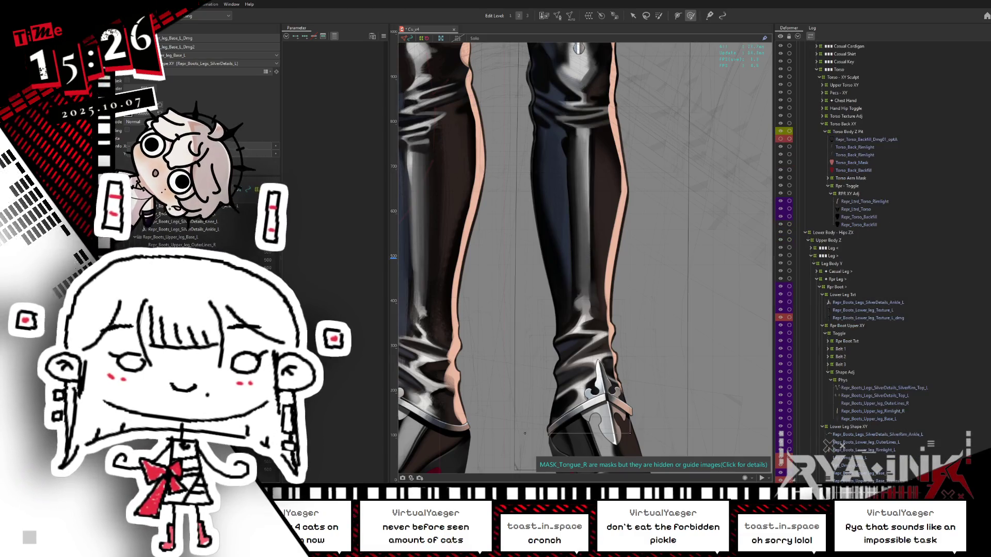
pyautogui.click(525, 433)
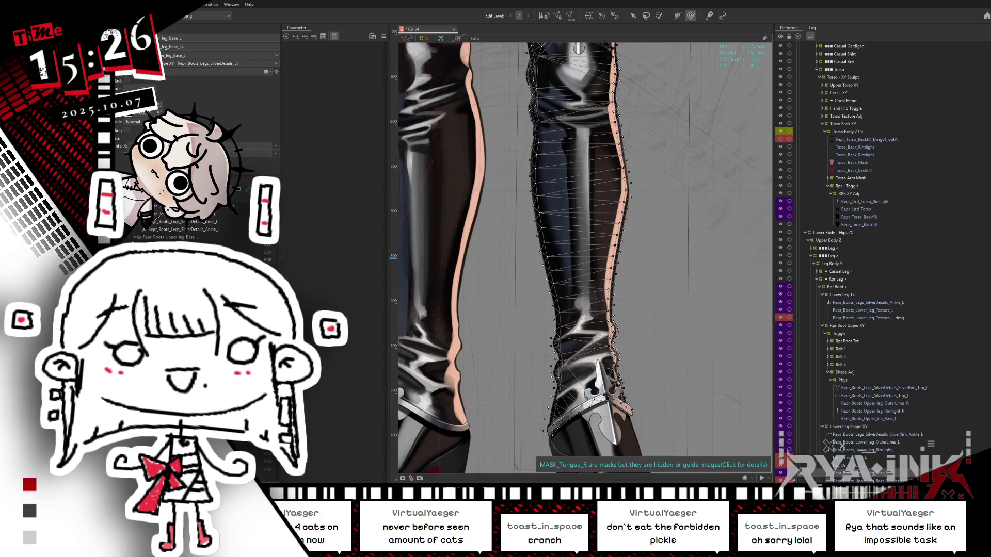
pyautogui.click(525, 433)
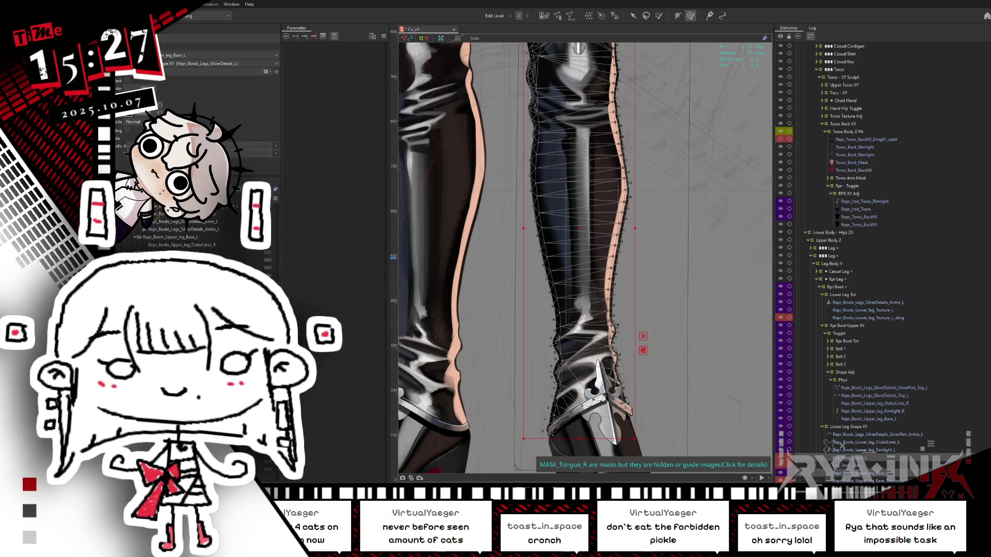
pyautogui.keyDown('shift'); pyautogui.click(573, 124); pyautogui.keyUp('shift')
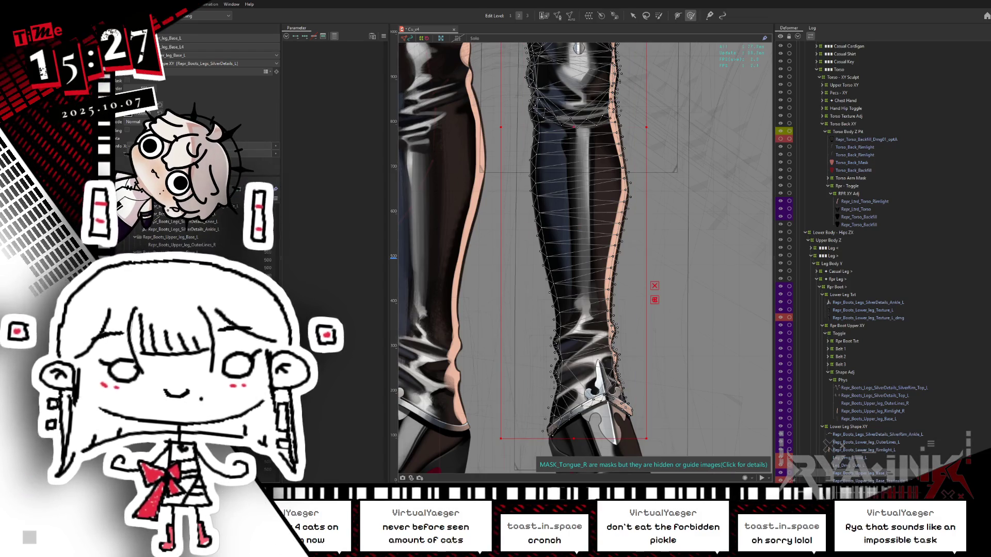
pyautogui.click(579, 330)
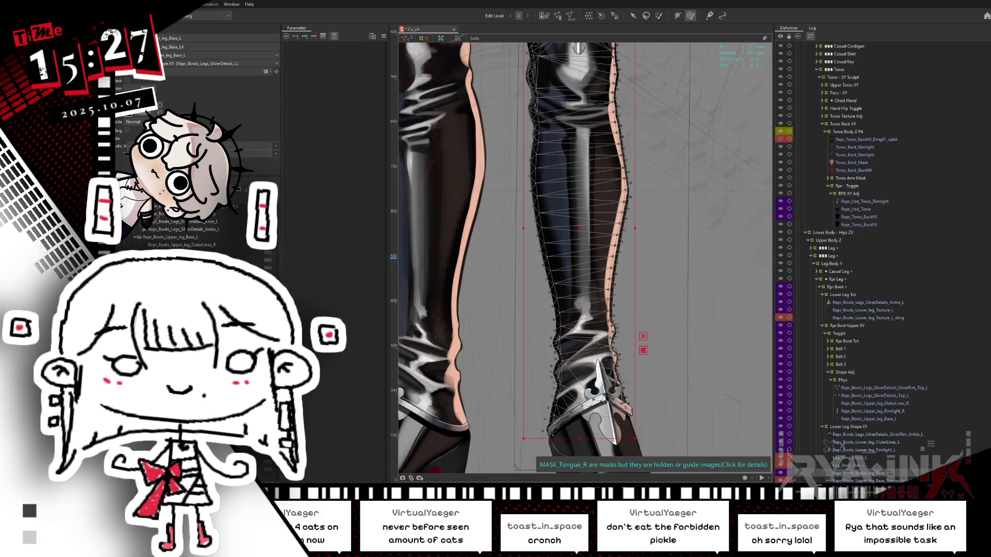
pyautogui.click(578, 331)
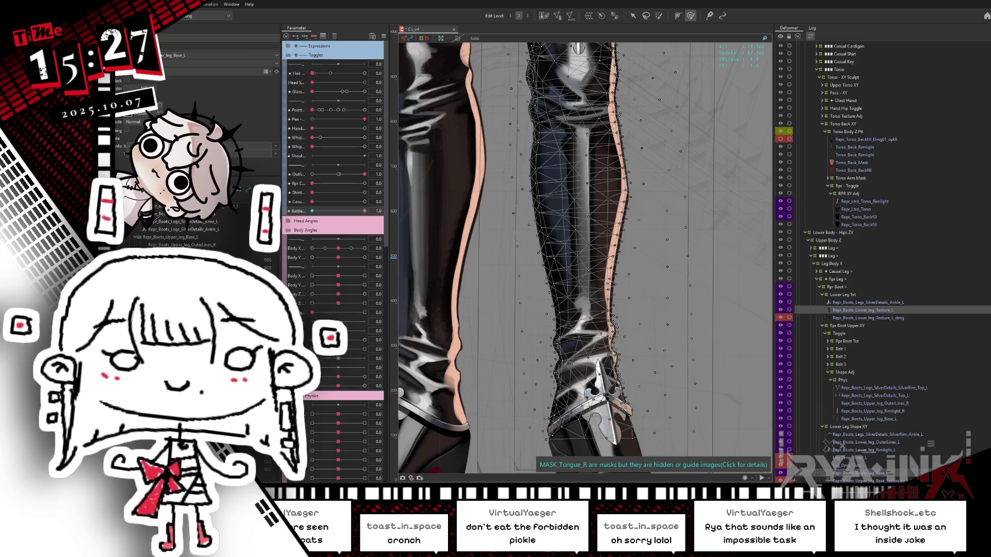
pyautogui.click(857, 318)
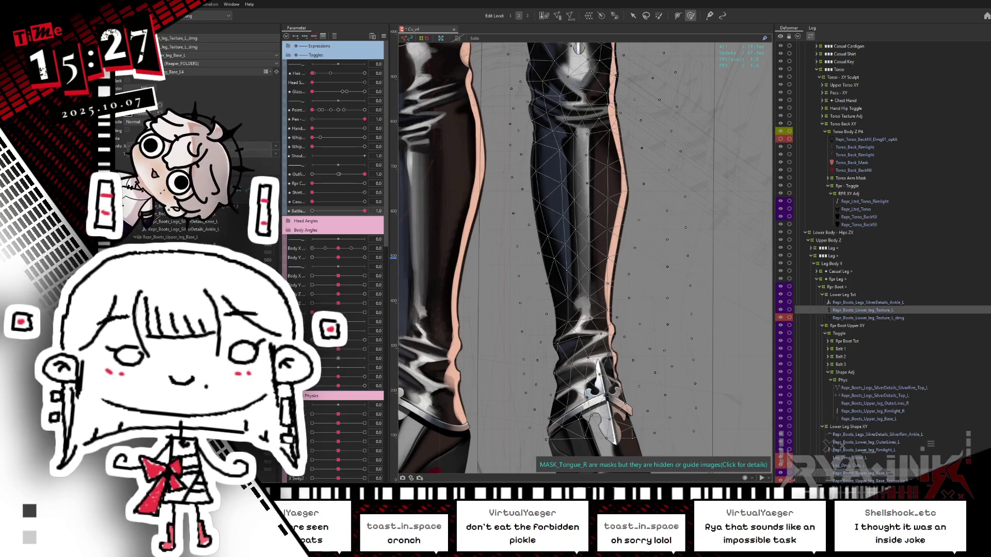
# Step: Rename Repr_Boots_Lower_leg_Texture_L with _Dmg2, undo and redo, making the red damage visible
pyautogui.click(525, 433)
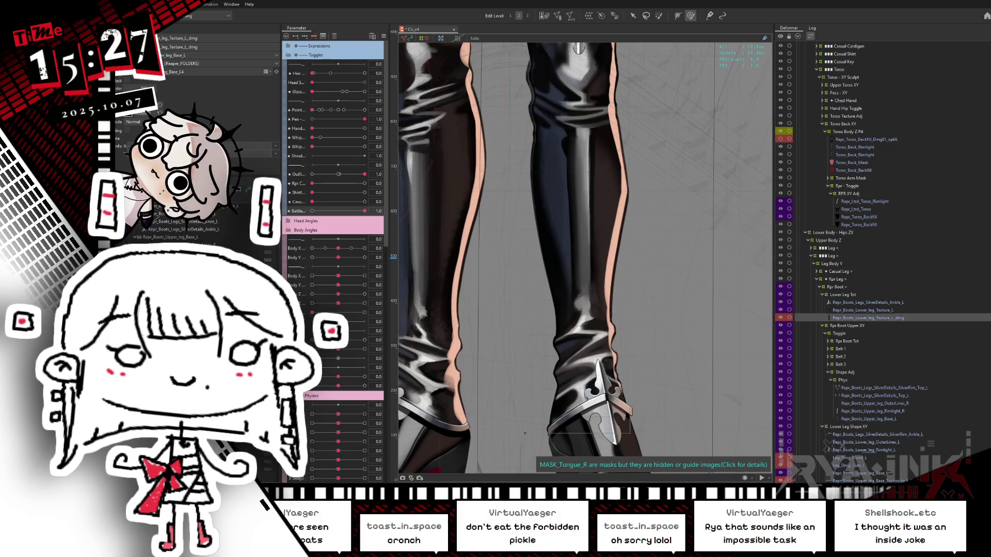
pyautogui.click(525, 433)
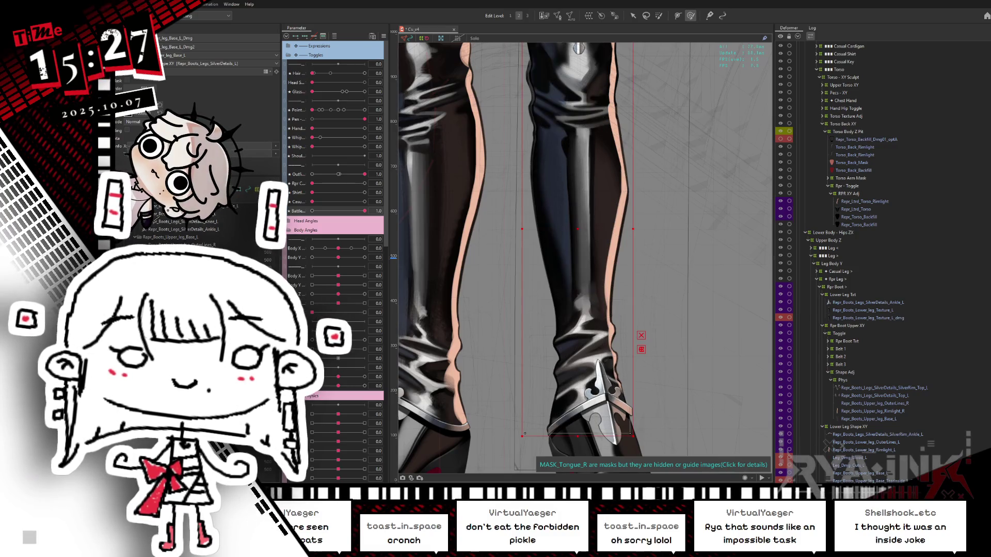
pyautogui.click(578, 310)
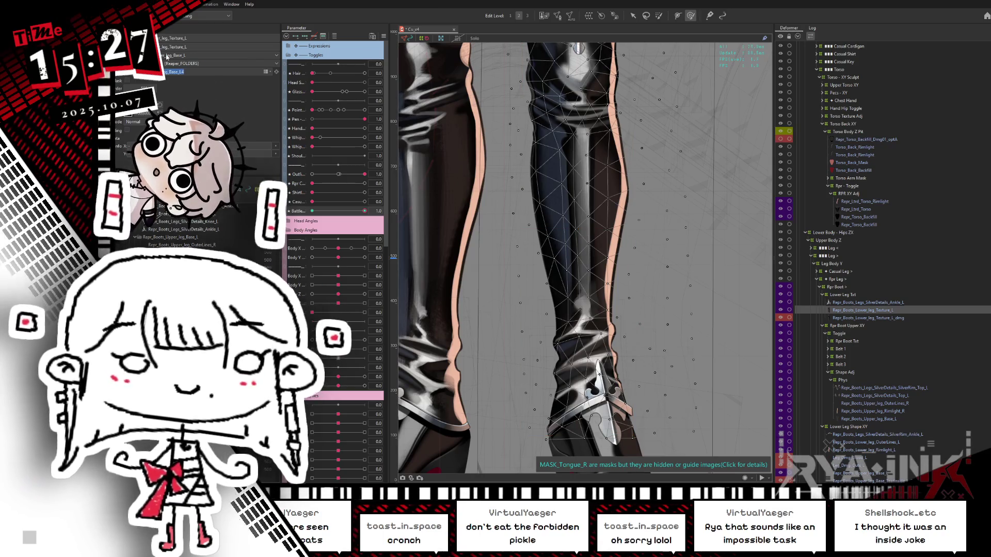
pyautogui.write('_Dmg2')
pyautogui.press('Return')
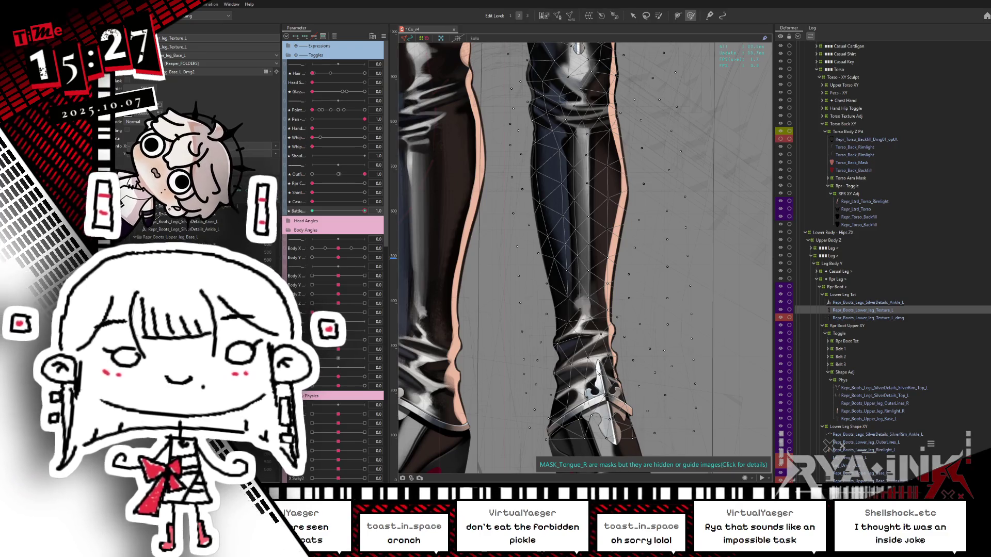
pyautogui.hotkey('ctrl', 'z')
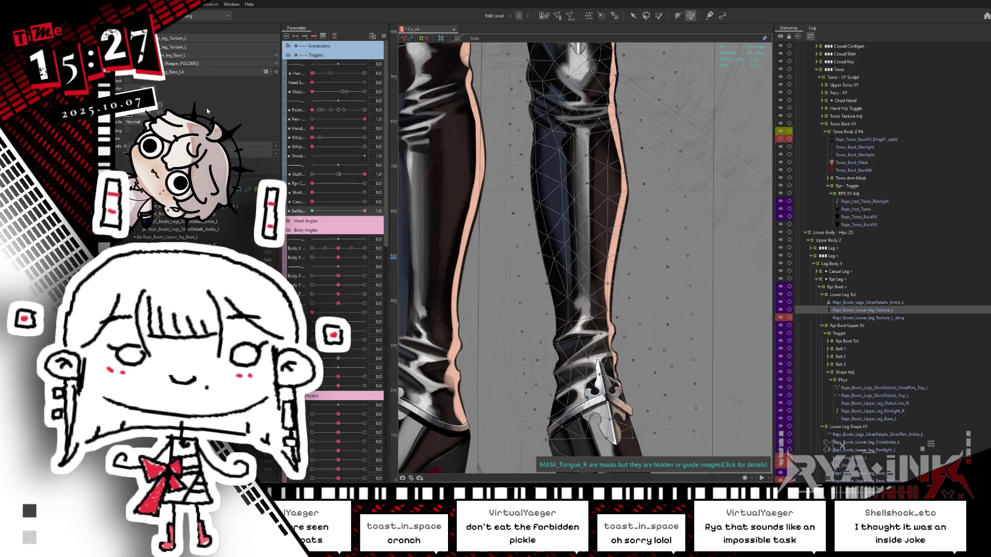
pyautogui.hotkey('ctrl', 'y')
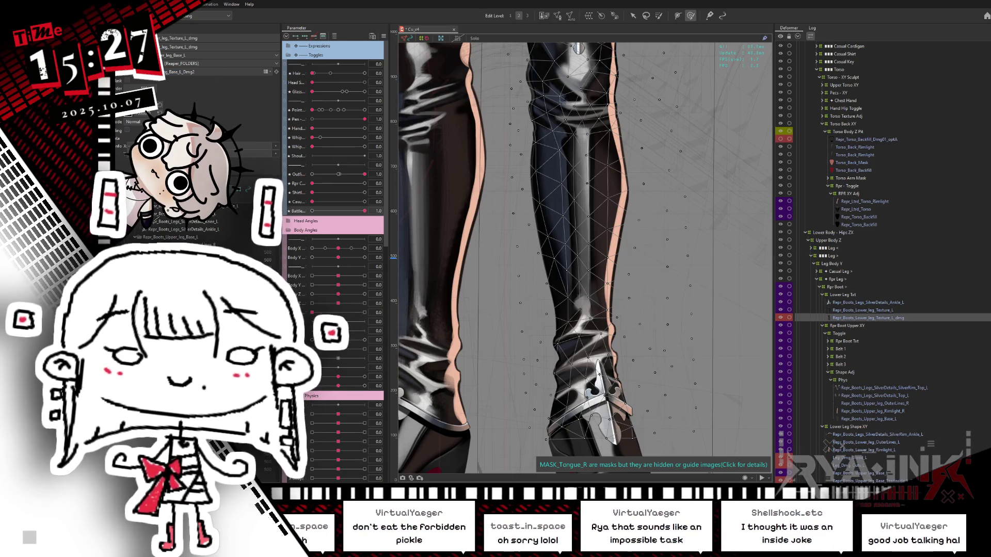
pyautogui.hotkey('ctrl', 'y')
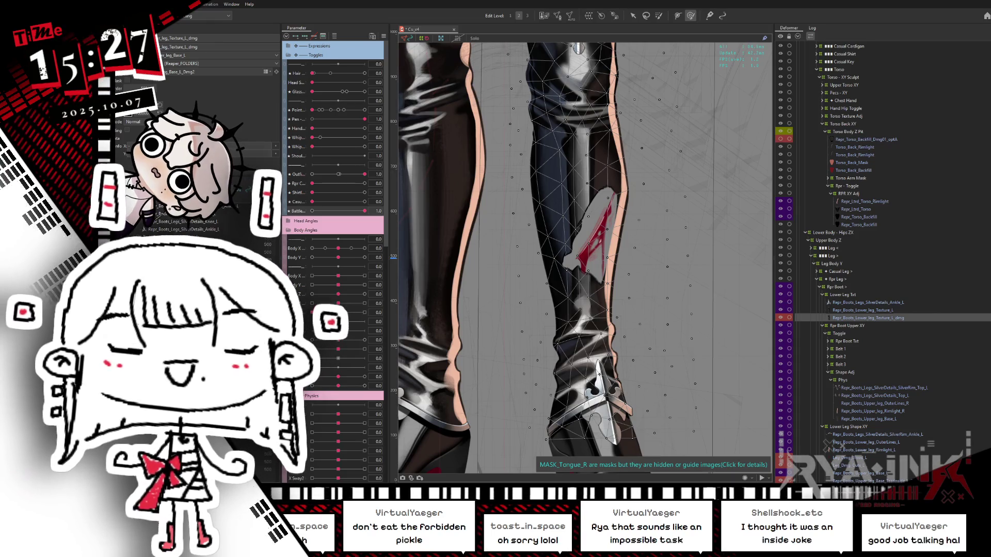
# Step: Select the lower-leg _dmg texture, select all its vertices in Edit Mesh, and confirm
pyautogui.click(525, 434)
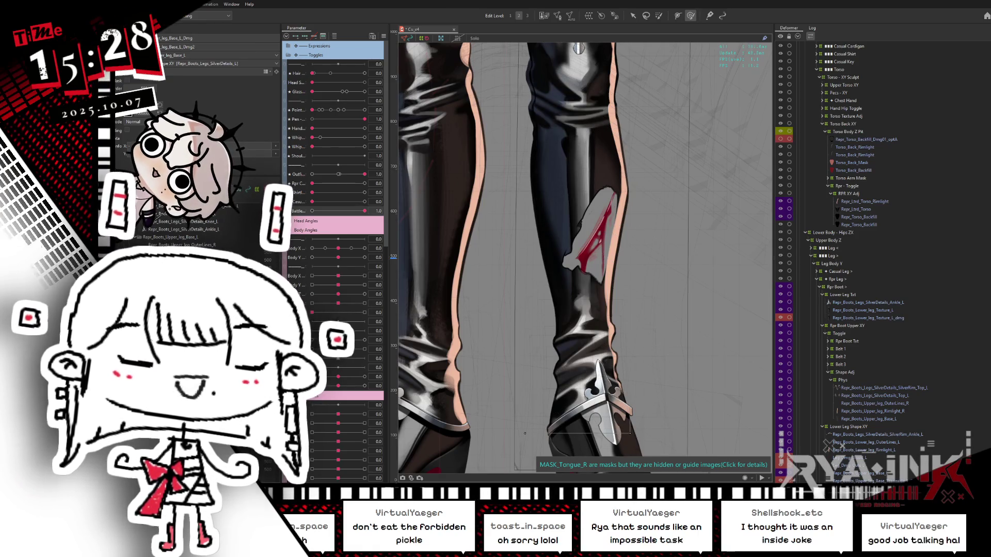
pyautogui.click(593, 237)
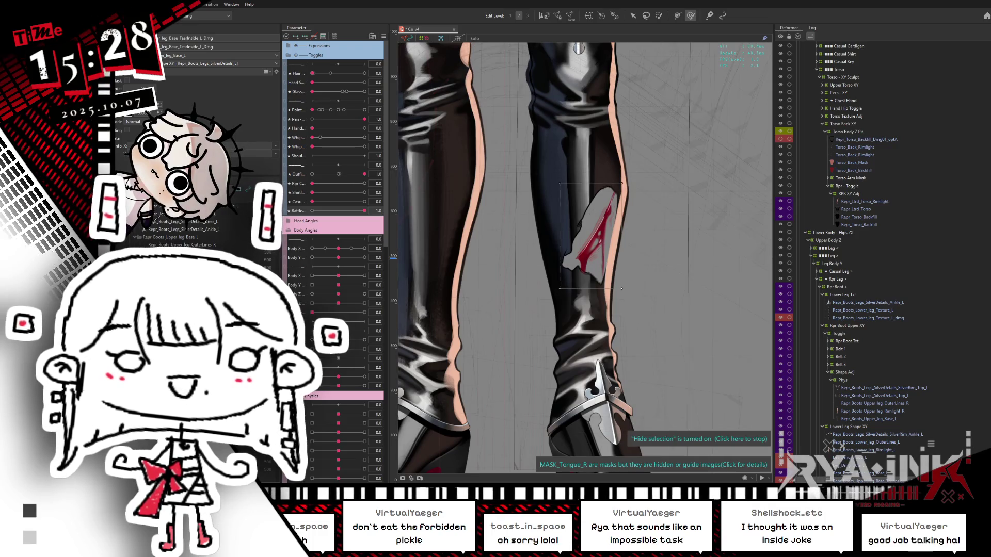
pyautogui.click(525, 433)
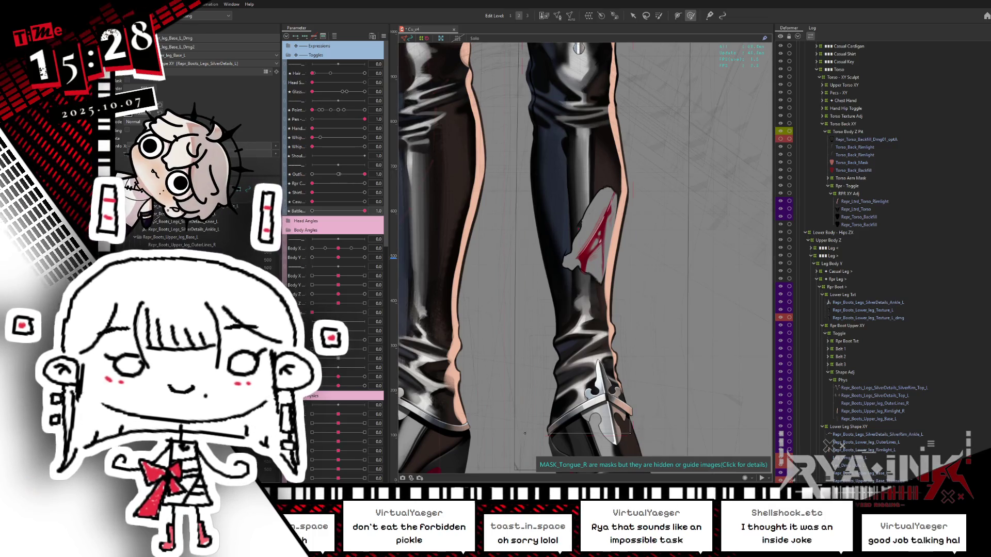
pyautogui.click(616, 316)
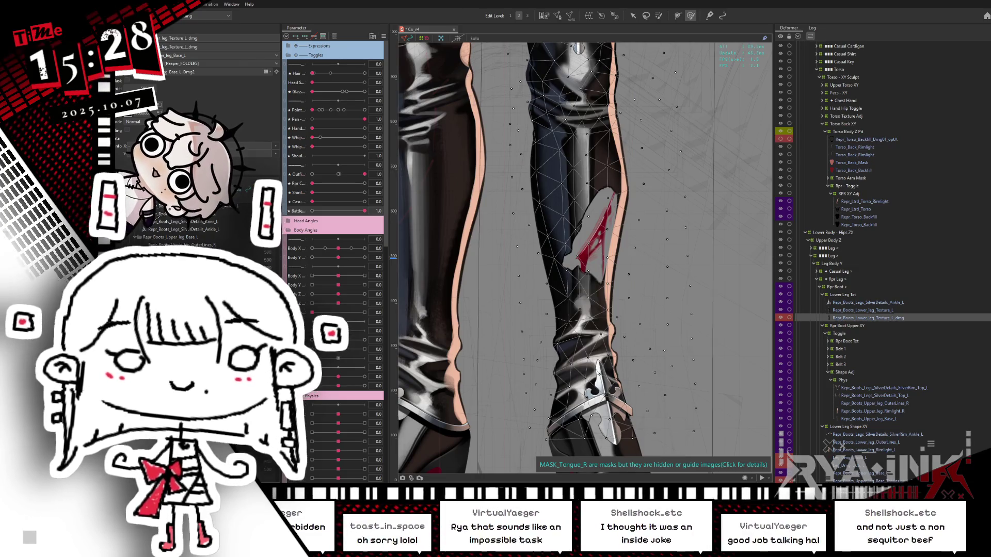
pyautogui.click(616, 317)
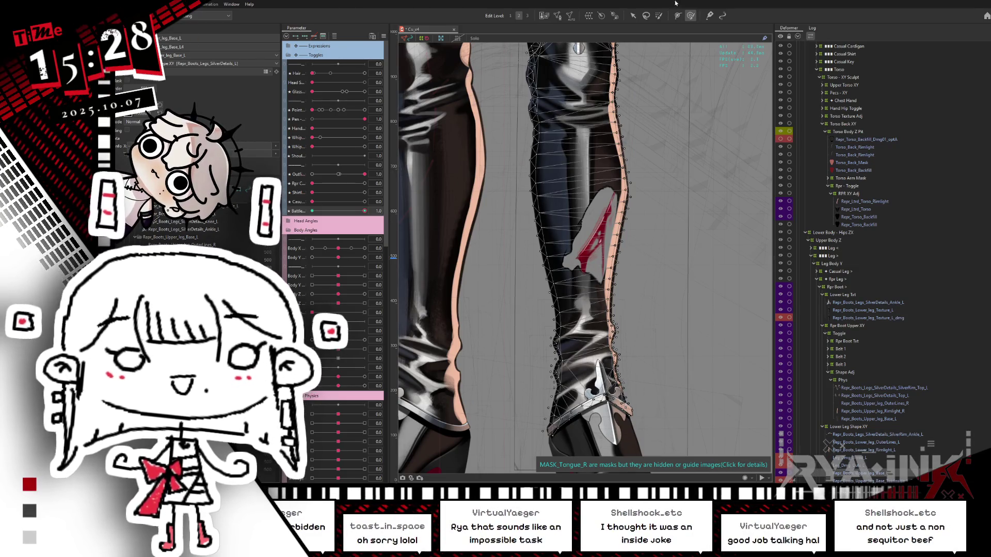
pyautogui.click(559, 16)
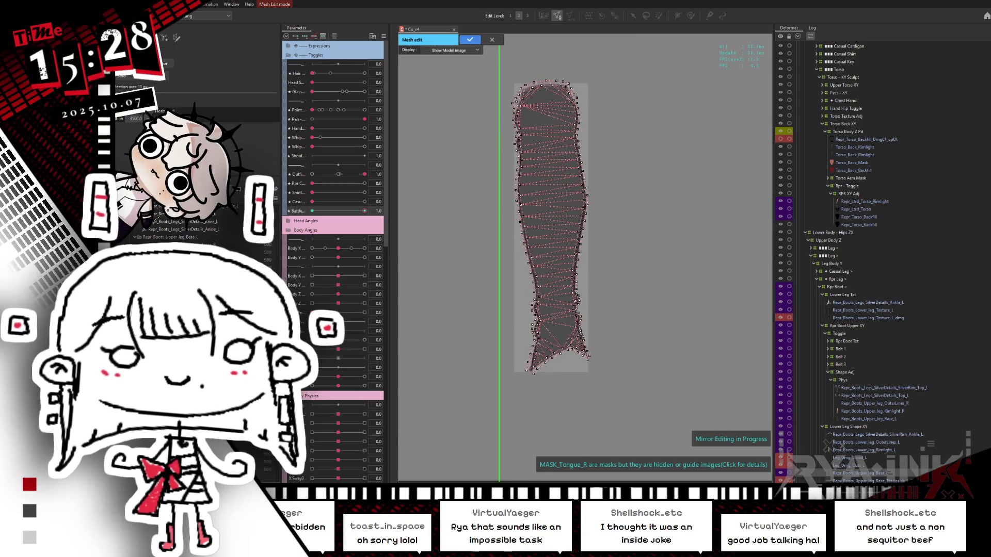
pyautogui.moveTo(656, 62); pyautogui.dragTo(445, 478)
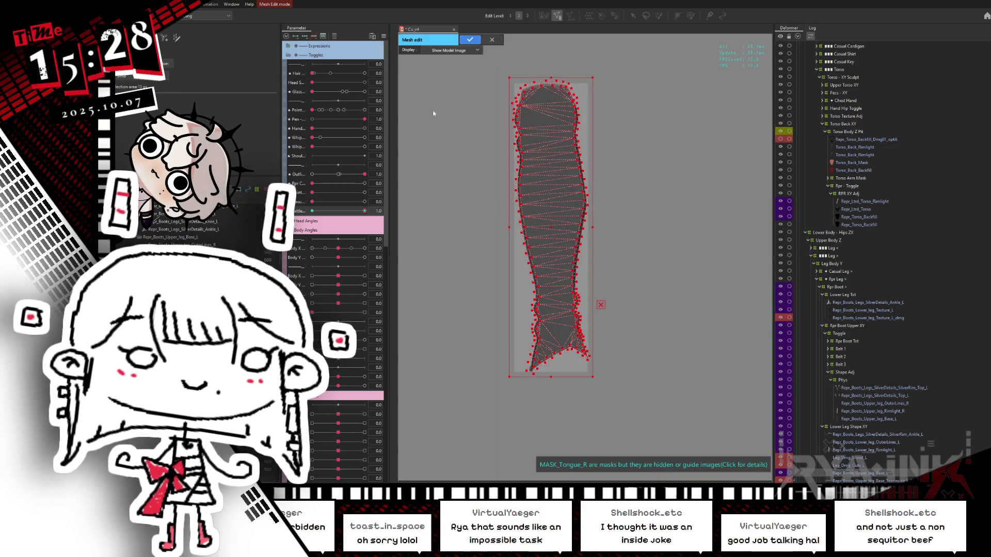
pyautogui.press('Return')
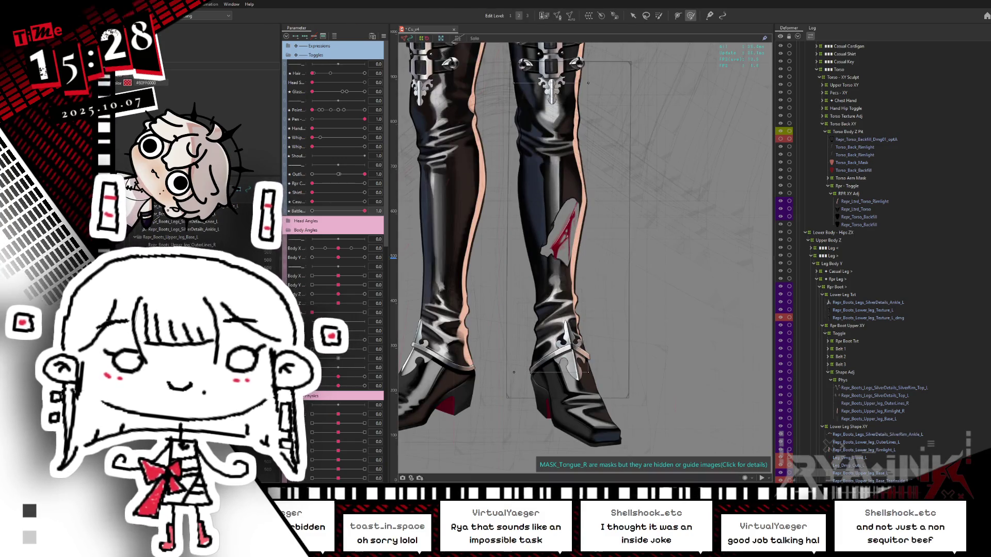
pyautogui.click(557, 16)
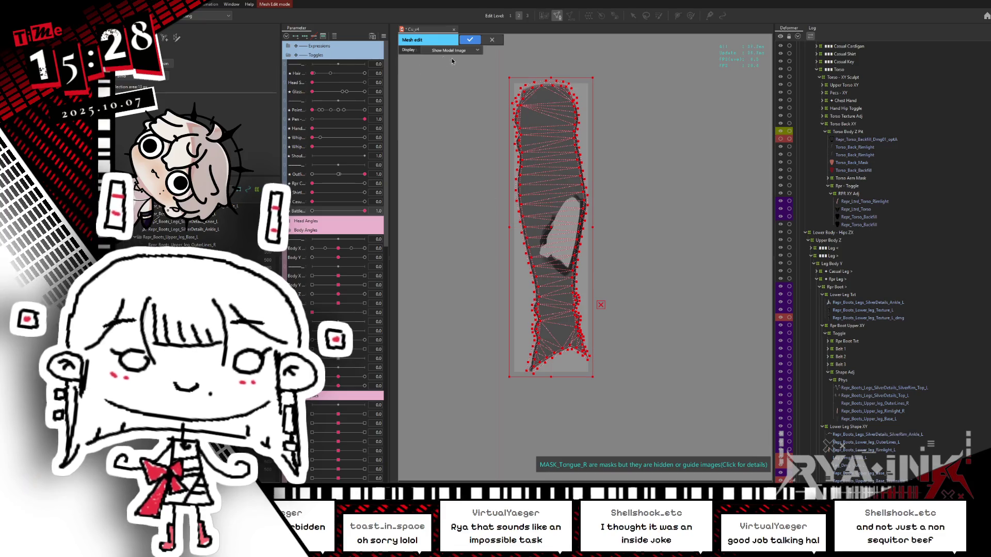
pyautogui.click(470, 41)
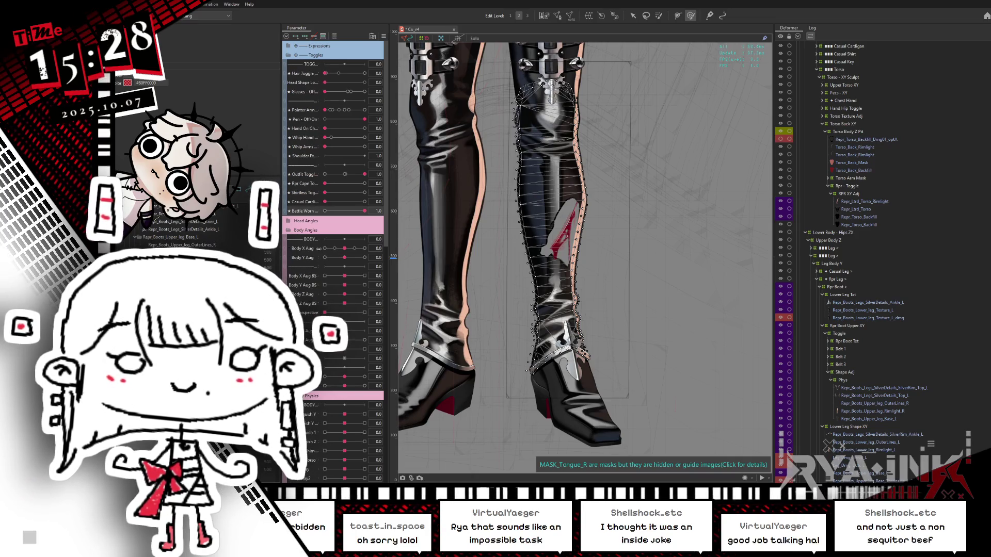
pyautogui.moveTo(344, 248)
pyautogui.mouseDown()
pyautogui.moveTo(380, 248)
pyautogui.moveTo(320, 250)
pyautogui.moveTo(345, 248)
pyautogui.moveTo(325, 258)
pyautogui.moveTo(345, 257)
pyautogui.mouseUp()
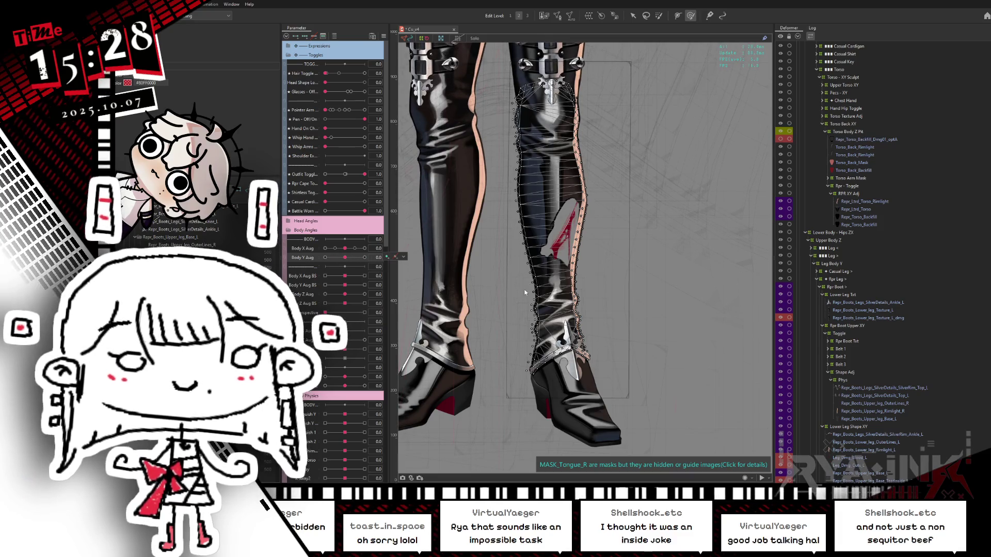
pyautogui.hotkey('ctrl', 'h')
pyautogui.scroll(3, 565, 246)
pyautogui.moveTo(344, 249); pyautogui.dragTo(326, 248)
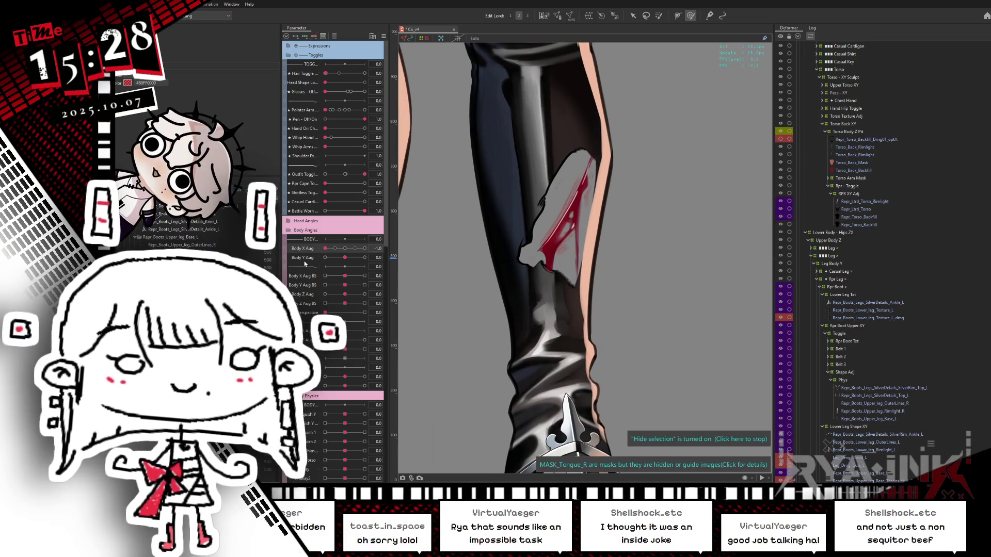
pyautogui.moveTo(325, 248)
pyautogui.mouseDown()
pyautogui.moveTo(349, 252)
pyautogui.moveTo(308, 268)
pyautogui.moveTo(331, 287)
pyautogui.mouseUp()
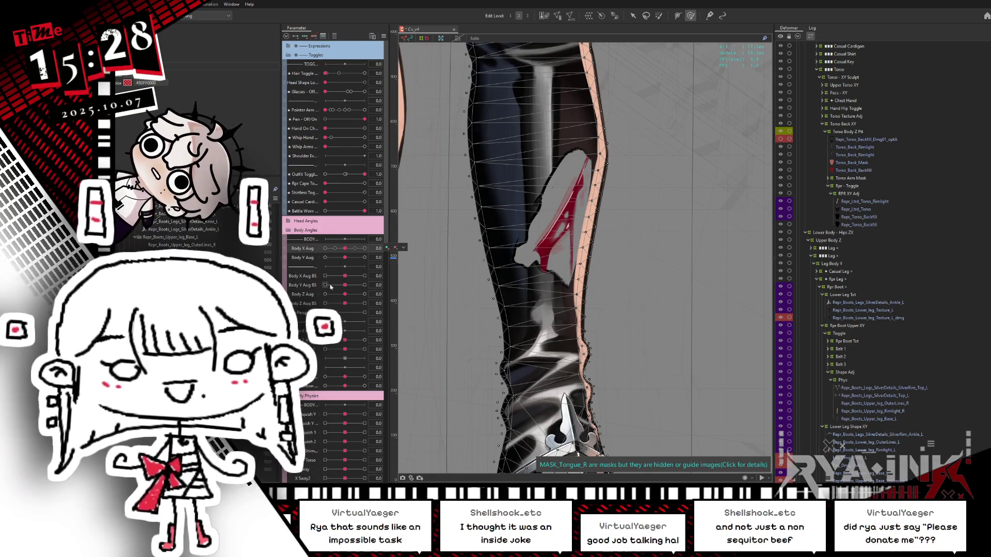
pyautogui.moveTo(348, 252)
pyautogui.mouseDown()
pyautogui.moveTo(317, 262)
pyautogui.moveTo(365, 249)
pyautogui.mouseUp()
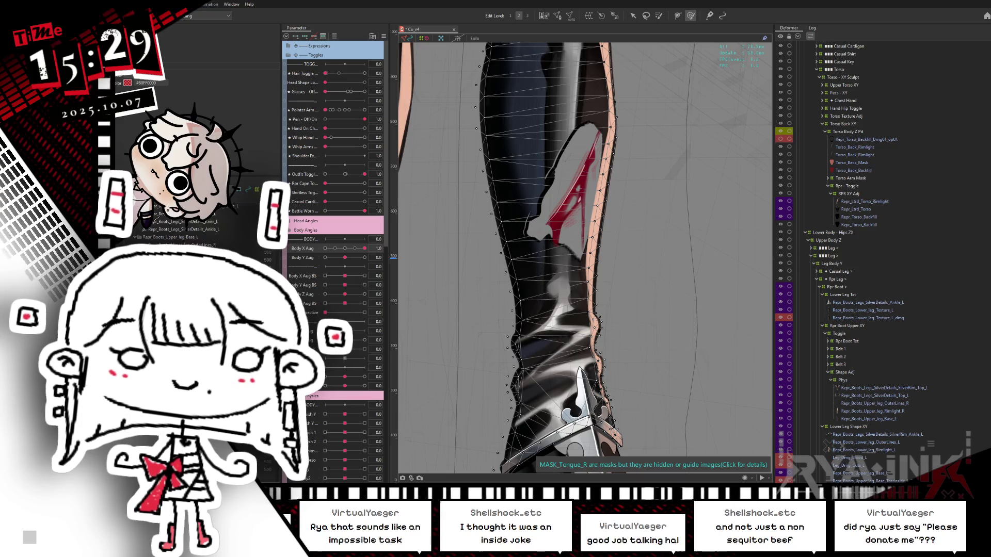
pyautogui.click(549, 182)
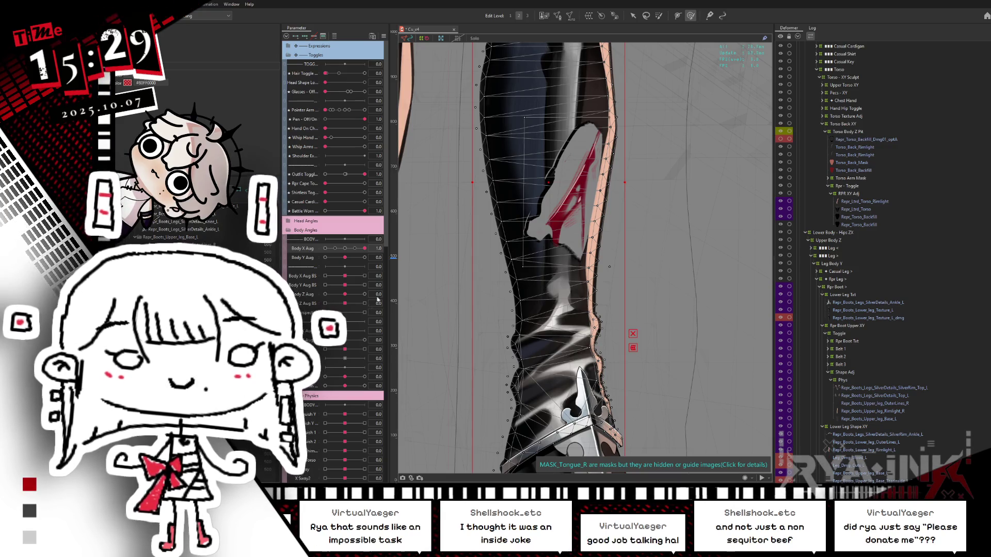
pyautogui.click(345, 249)
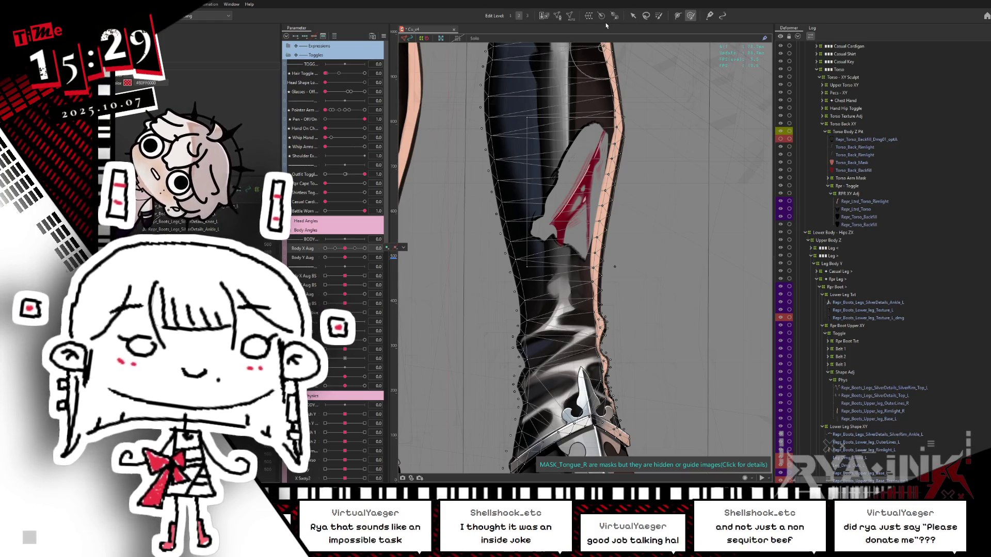
pyautogui.doubleClick(605, 187)
pyautogui.scroll(3, 605, 186)
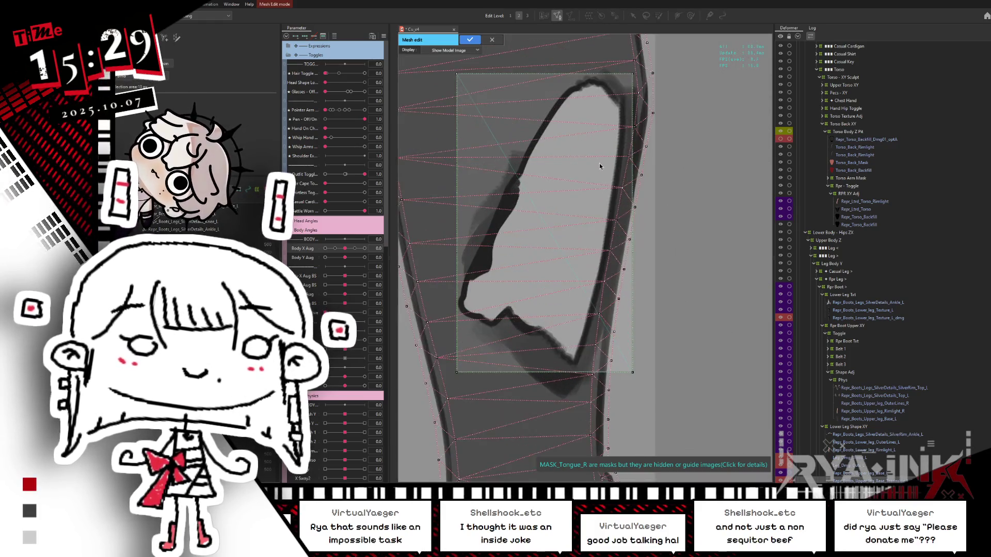
pyautogui.moveTo(597, 206); pyautogui.dragTo(630, 198)
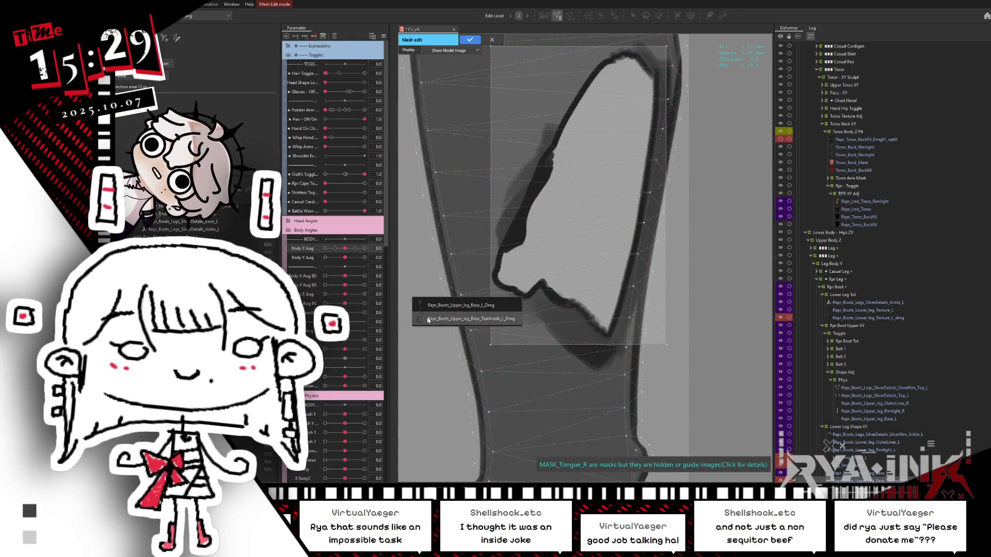
pyautogui.moveTo(472, 270); pyautogui.dragTo(466, 300)
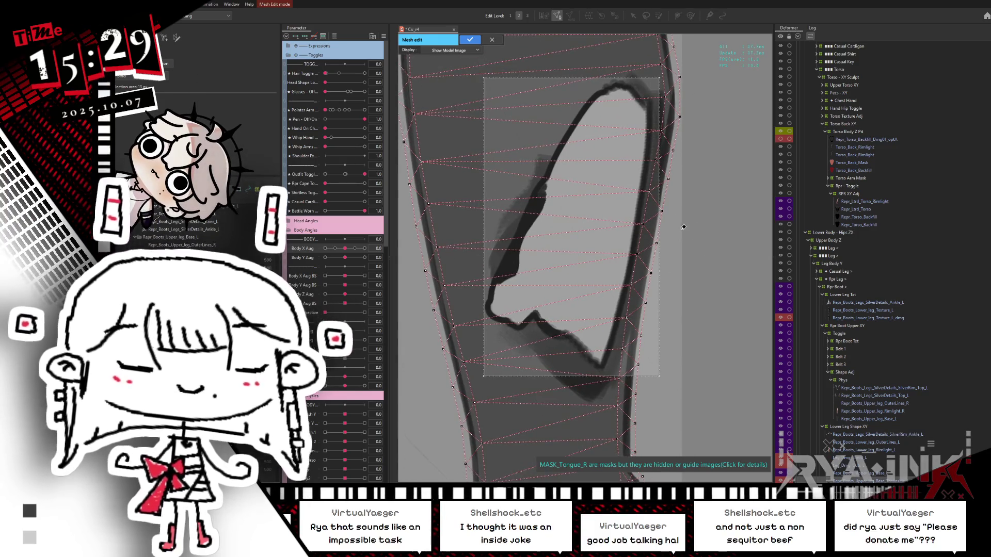
pyautogui.moveTo(483, 188)
pyautogui.mouseDown()
pyautogui.moveTo(574, 100)
pyautogui.moveTo(572, 86)
pyautogui.mouseUp()
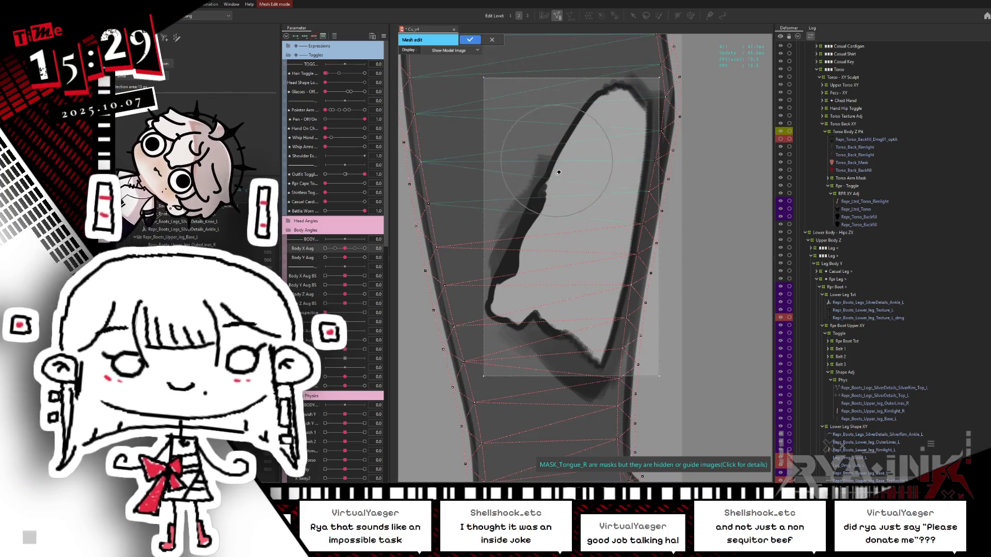
pyautogui.scroll(-3, 561, 282)
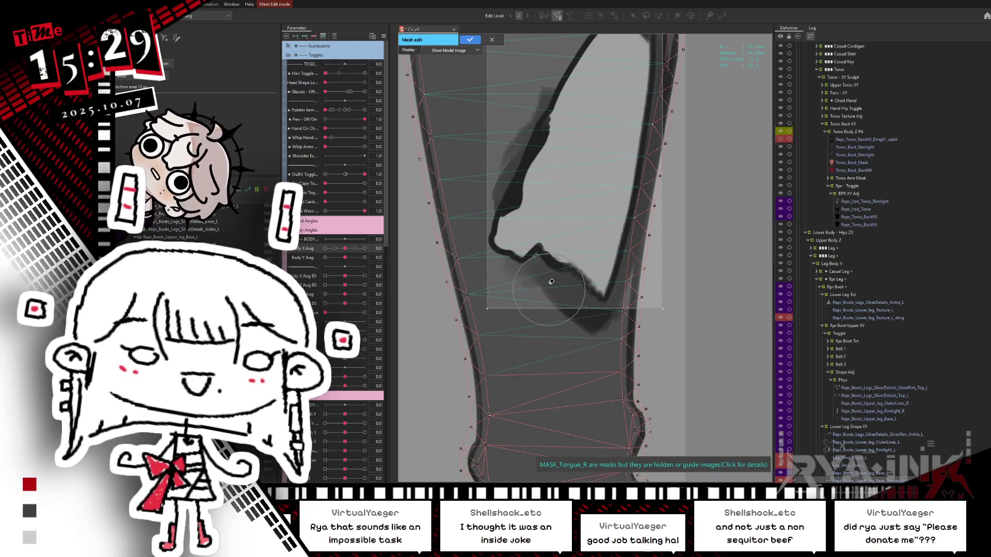
pyautogui.scroll(-2, 558, 320)
pyautogui.press('m')
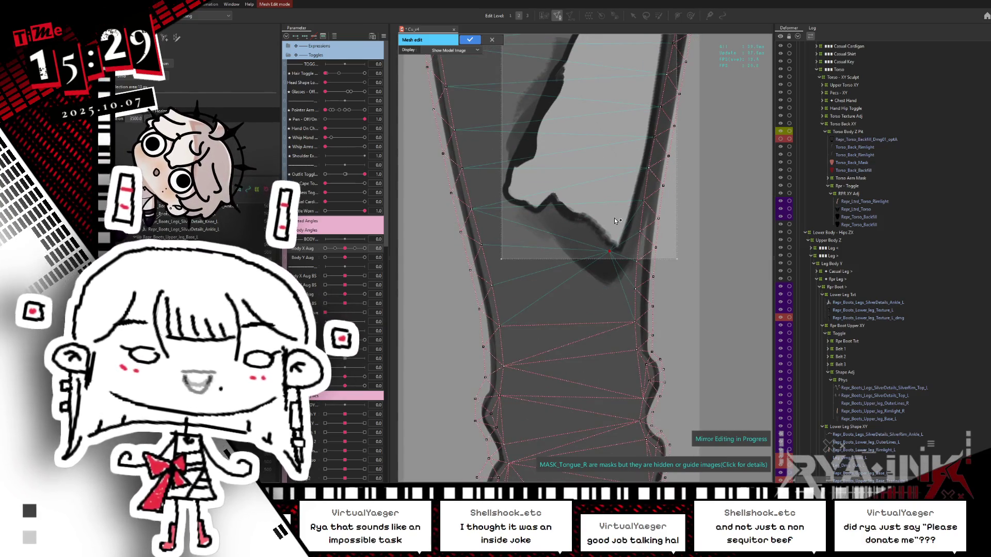
pyautogui.scroll(3, 615, 215)
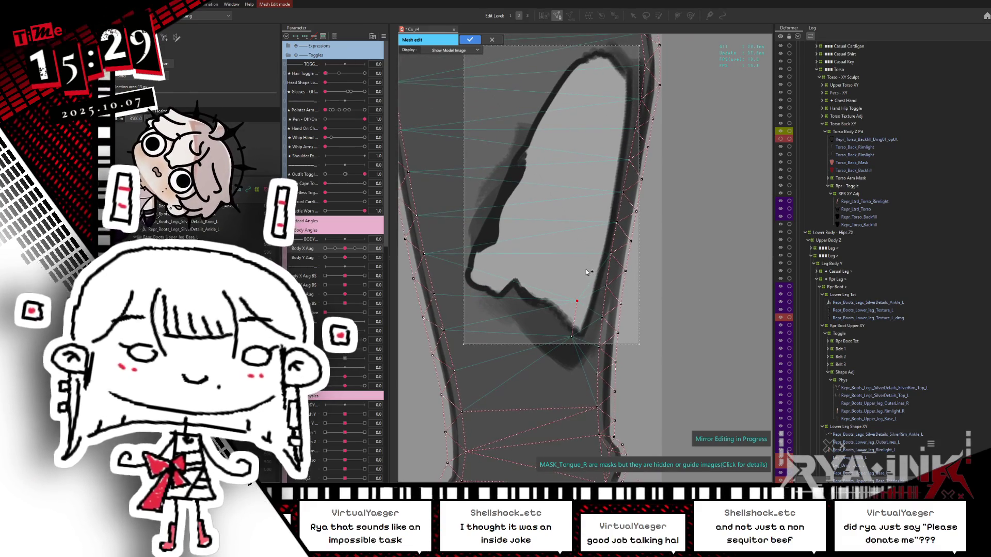
pyautogui.click(591, 234)
pyautogui.click(598, 208)
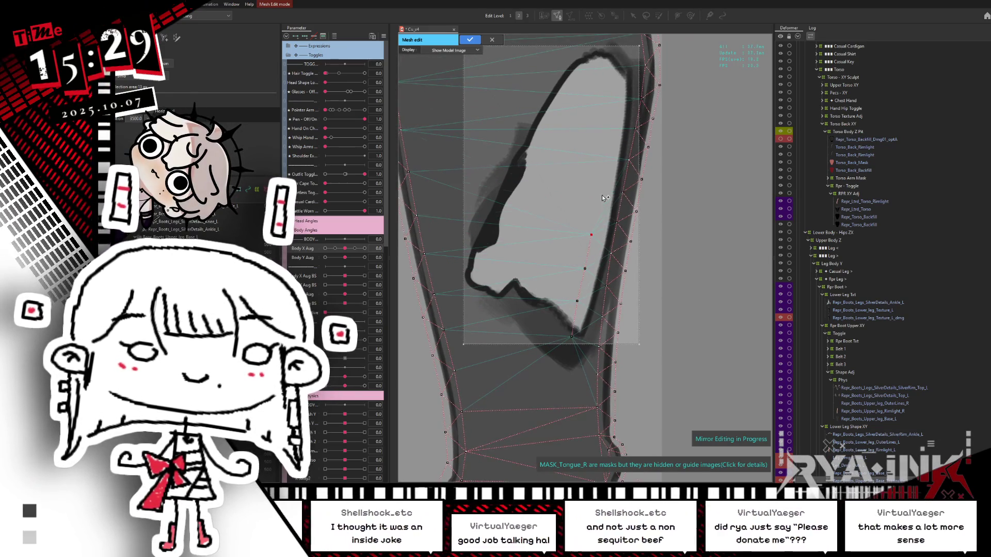
pyautogui.click(608, 143)
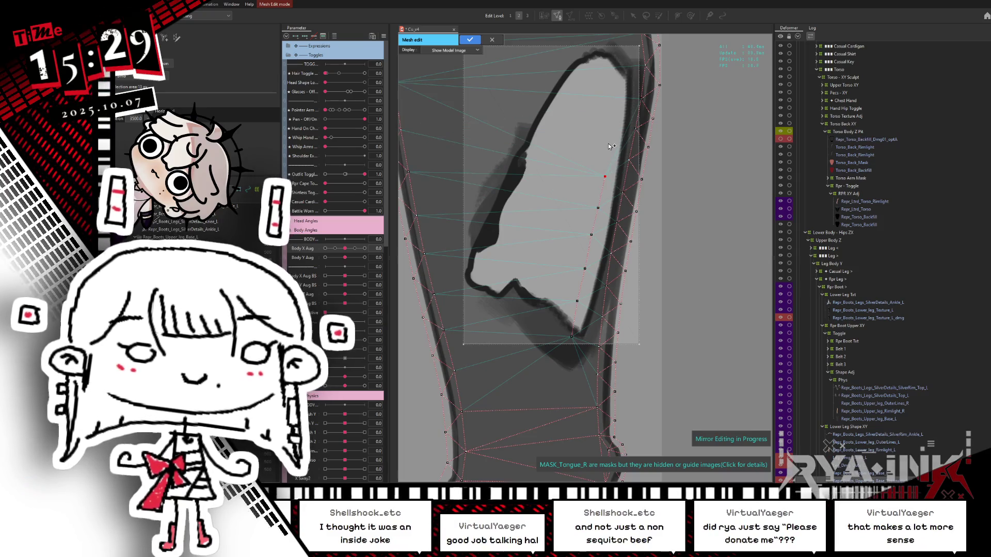
pyautogui.click(614, 114)
pyautogui.scroll(2, 616, 155)
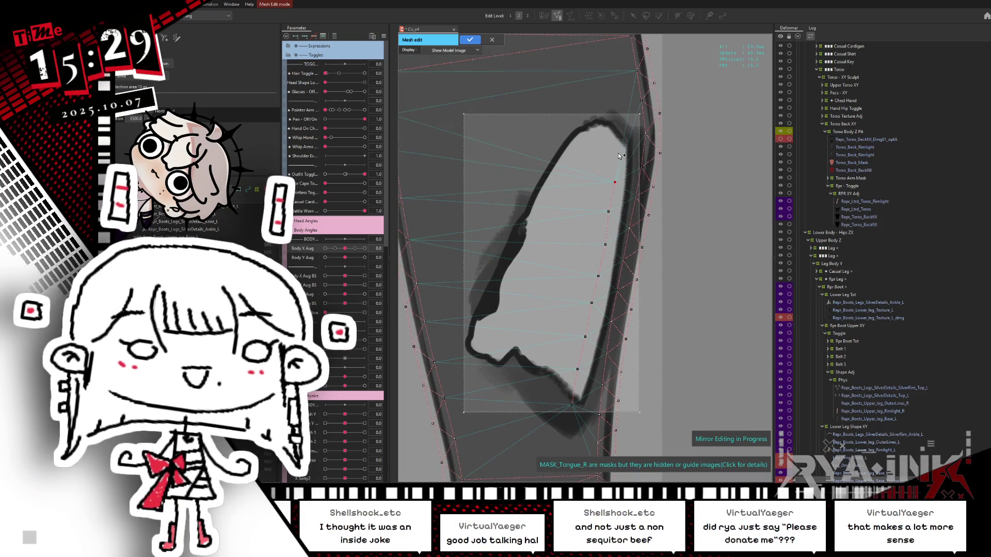
pyautogui.scroll(-3, 618, 150)
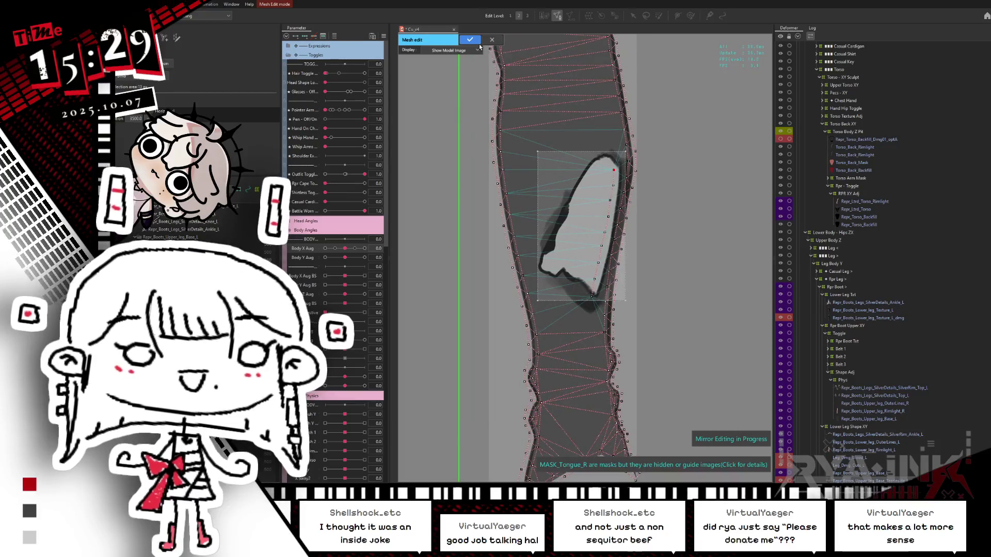
pyautogui.click(492, 40)
pyautogui.click(546, 258)
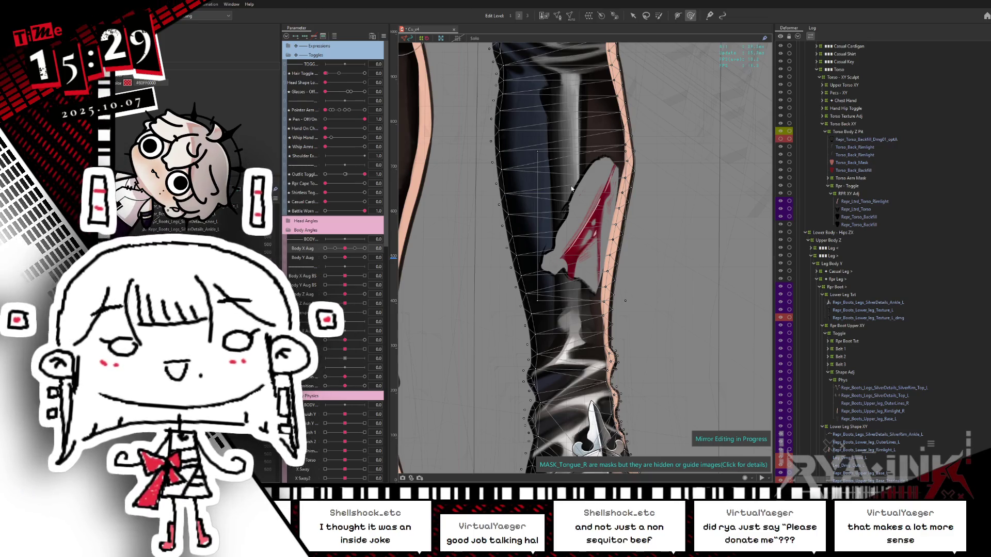
# Step: Test Body X Aug at -1.0 with the damage layer soloed, then reset it to 0.0
pyautogui.scroll(4, 575, 189)
pyautogui.hotkey('ctrl', 'h')
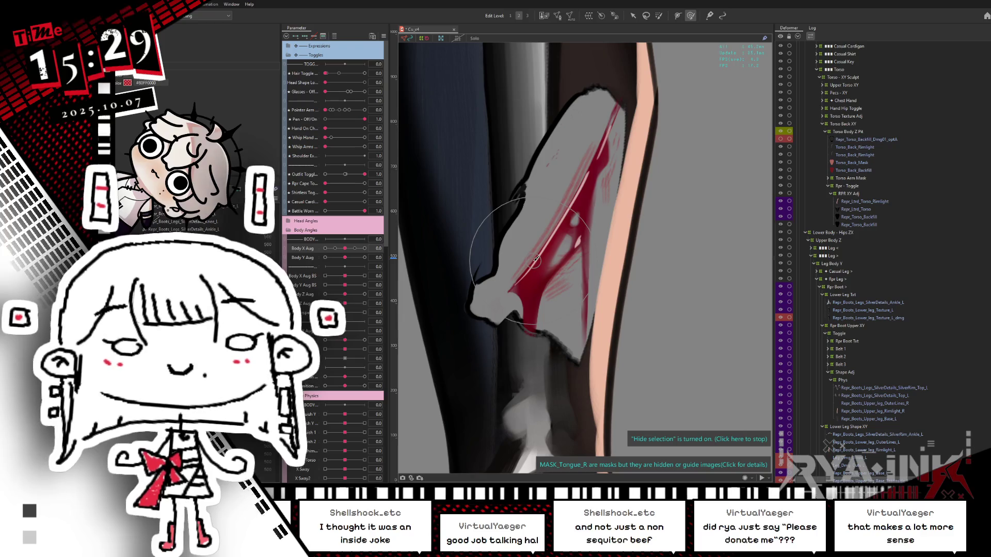
pyautogui.scroll(-4, 537, 258)
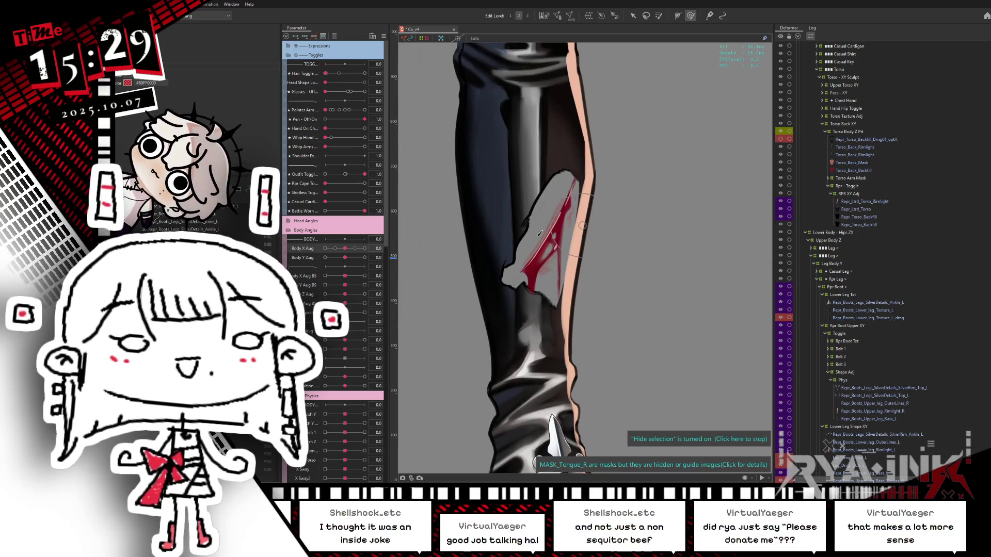
pyautogui.moveTo(345, 248)
pyautogui.mouseDown()
pyautogui.moveTo(312, 256)
pyautogui.moveTo(379, 247)
pyautogui.moveTo(345, 249)
pyautogui.mouseUp()
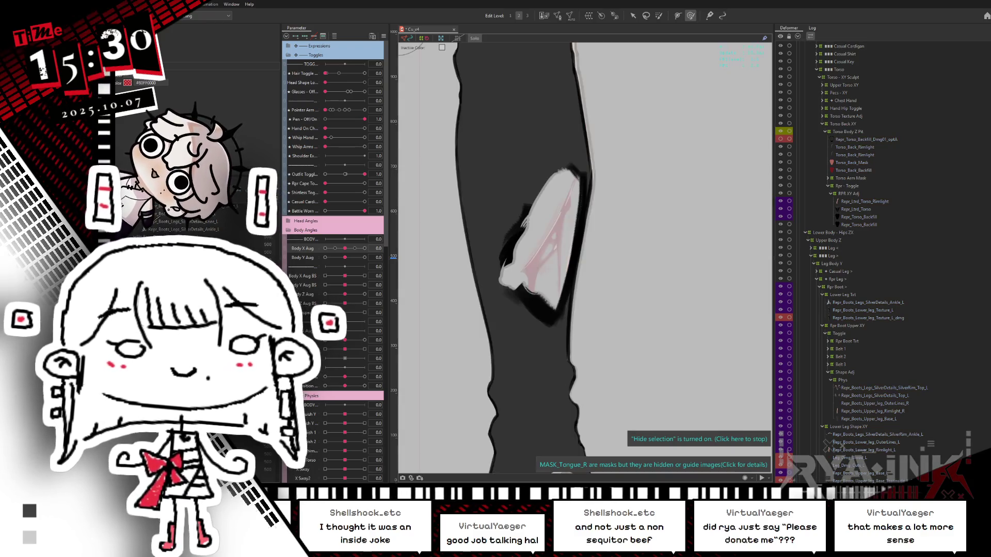
pyautogui.click(474, 39)
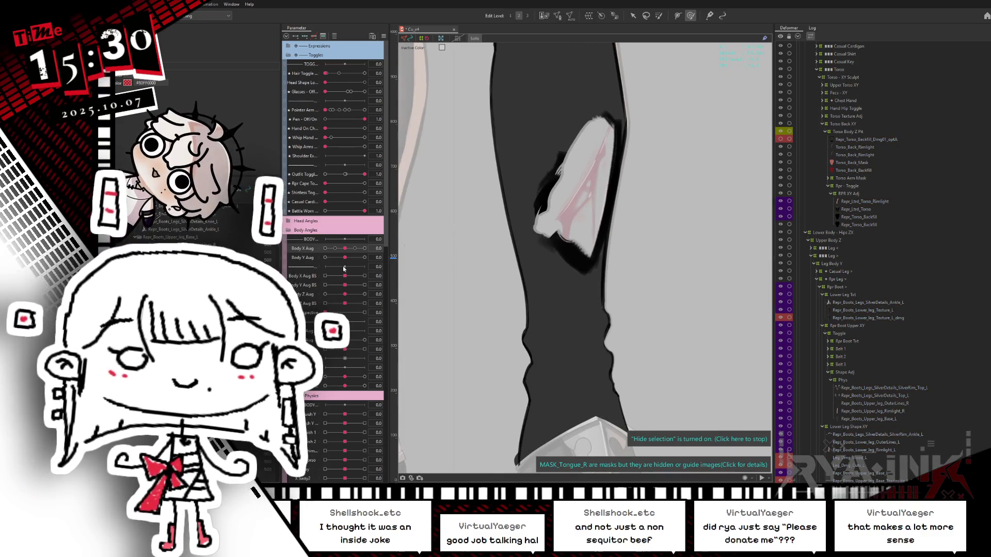
pyautogui.moveTo(345, 248)
pyautogui.mouseDown()
pyautogui.moveTo(300, 259)
pyautogui.moveTo(389, 241)
pyautogui.mouseUp()
pyautogui.click(350, 250)
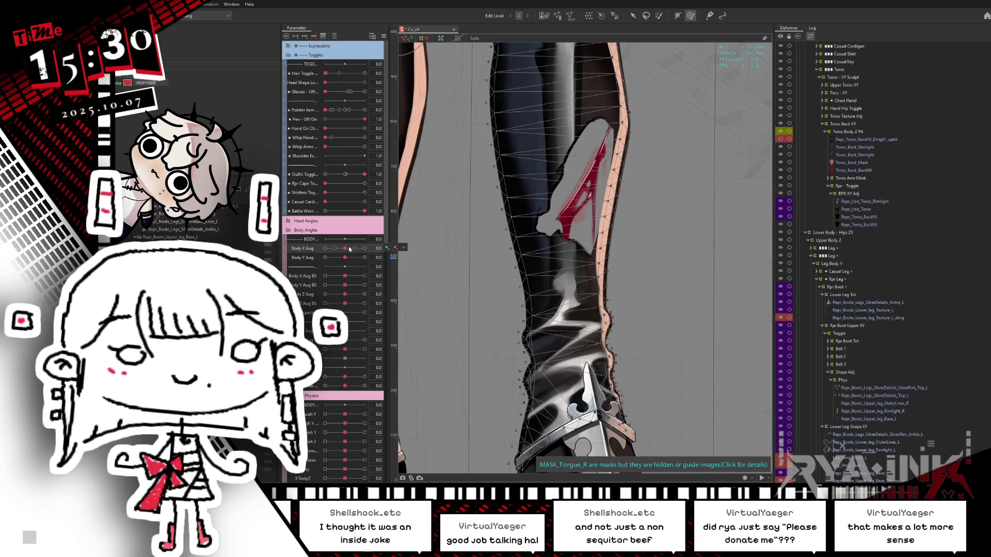
# Step: Show the wireframe and zoom in close on the greyed-out view's damage hole mesh
pyautogui.hotkey('ctrl', 'h')
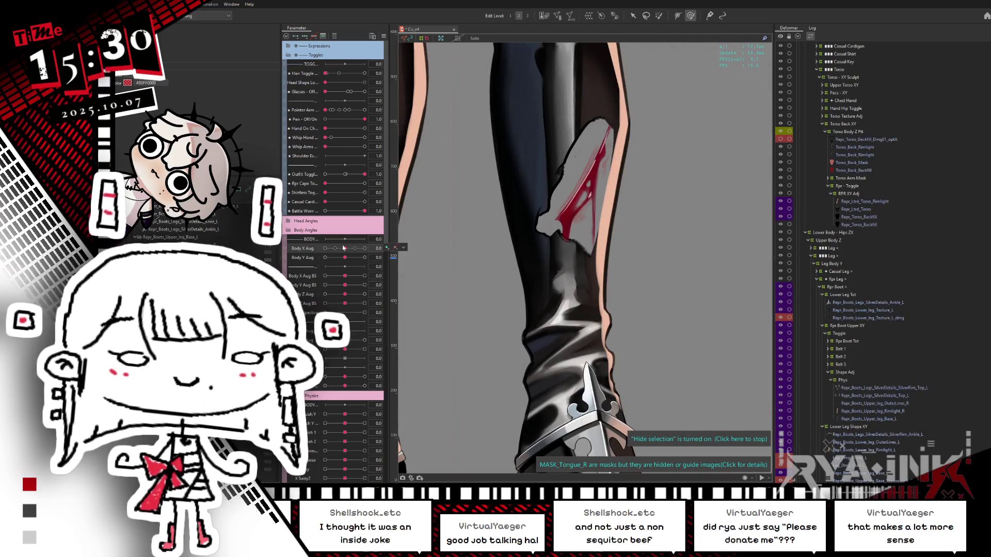
pyautogui.click(345, 248)
pyautogui.hotkey('ctrl', 'h')
pyautogui.scroll(5, 636, 196)
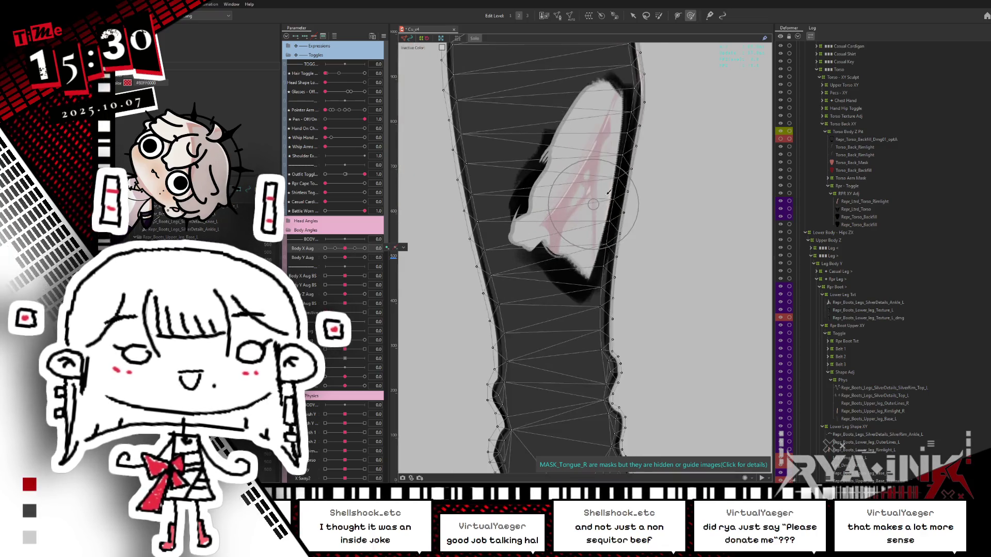
pyautogui.scroll(2, 630, 199)
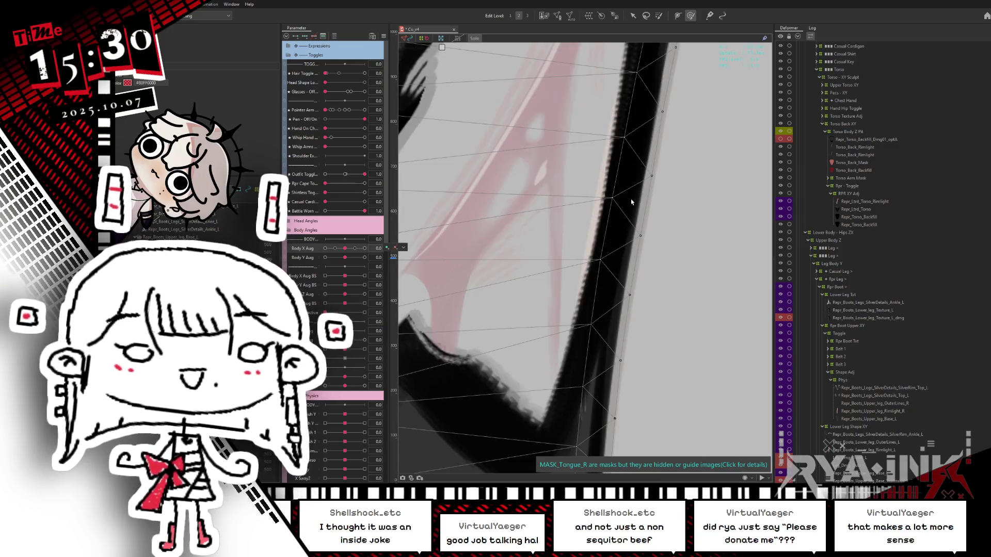
pyautogui.press('b')
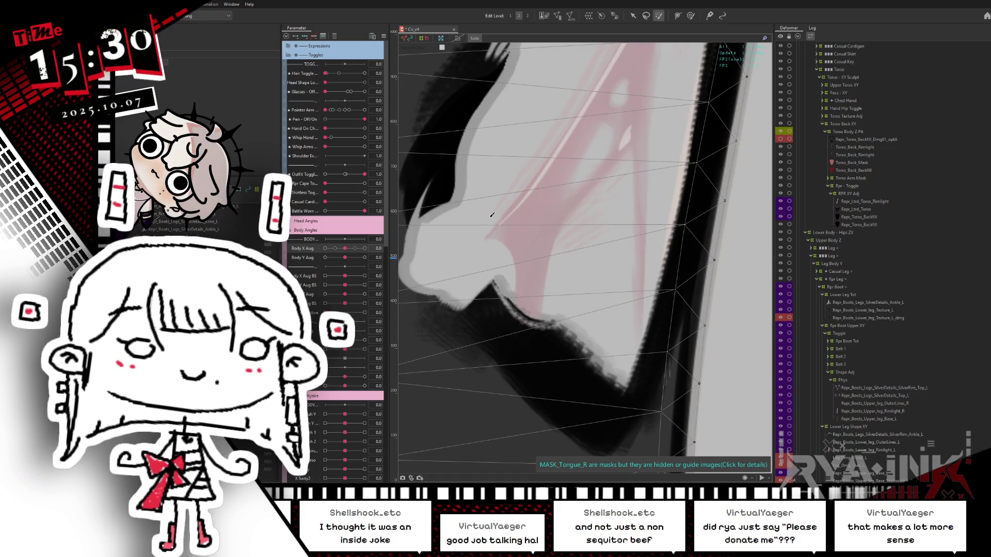
pyautogui.scroll(-7, 624, 222)
pyautogui.scroll(3, 628, 207)
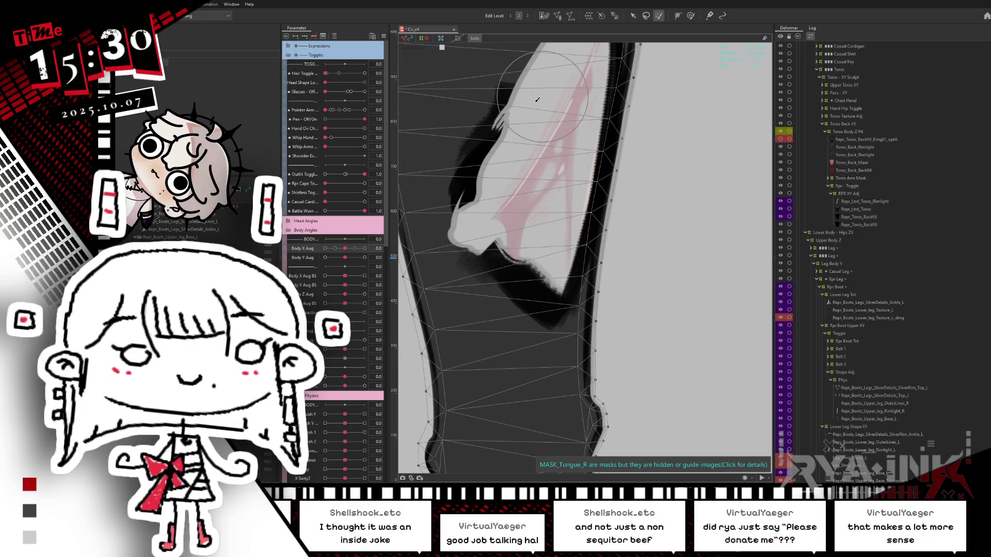
pyautogui.click(559, 16)
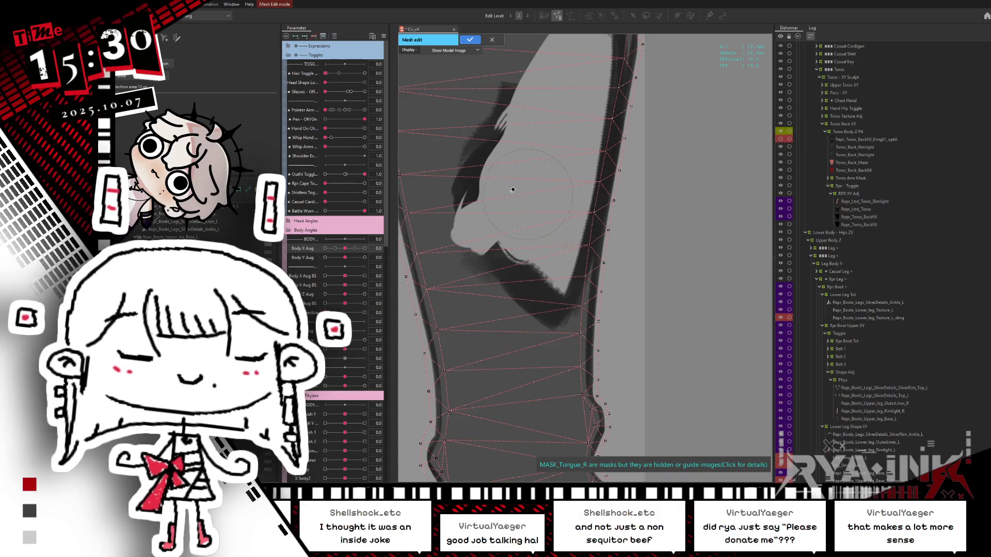
# Step: Add vertices along the boot's right edge beside the damage hole
pyautogui.moveTo(526, 222); pyautogui.dragTo(520, 246)
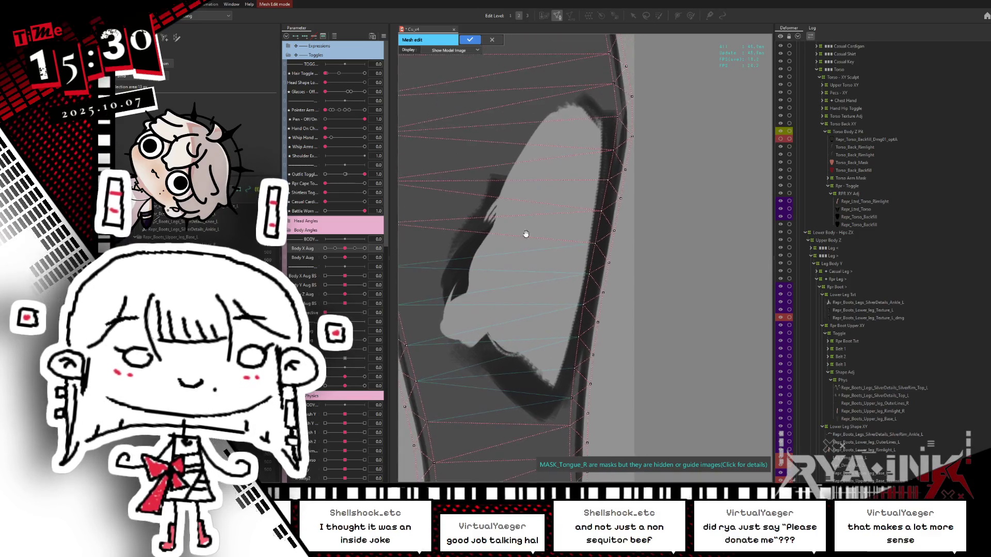
pyautogui.moveTo(531, 106); pyautogui.dragTo(476, 100)
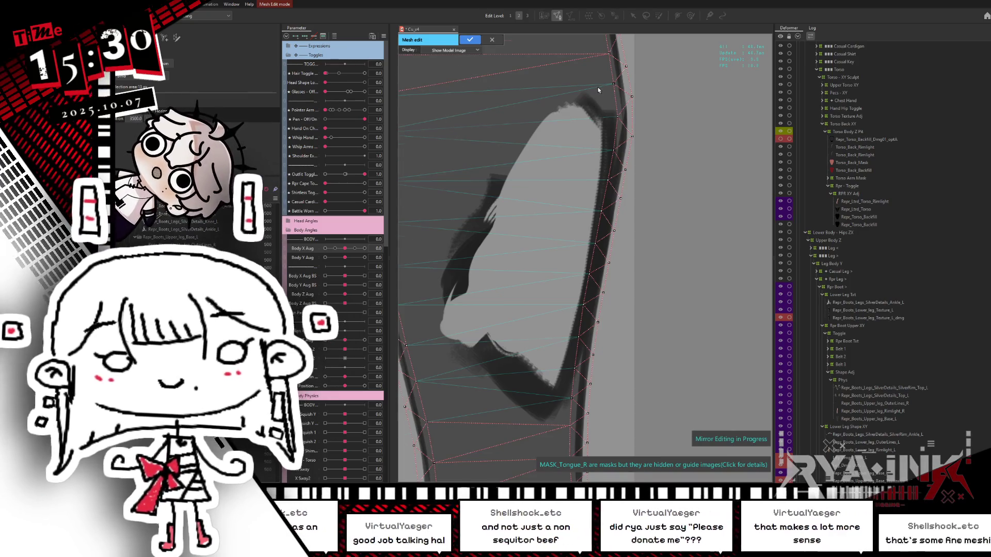
pyautogui.scroll(3, 598, 87)
pyautogui.scroll(2, 598, 89)
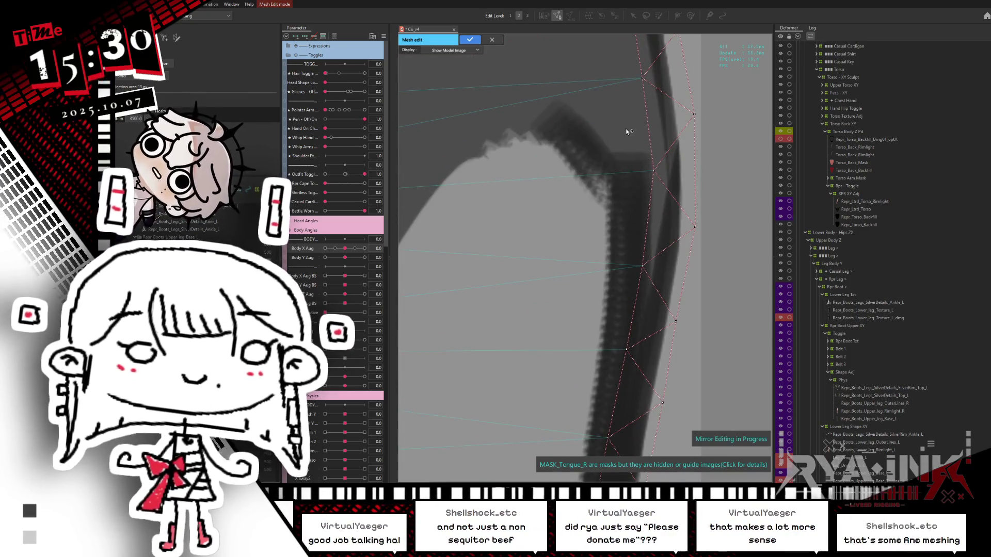
pyautogui.click(628, 128)
pyautogui.click(627, 219)
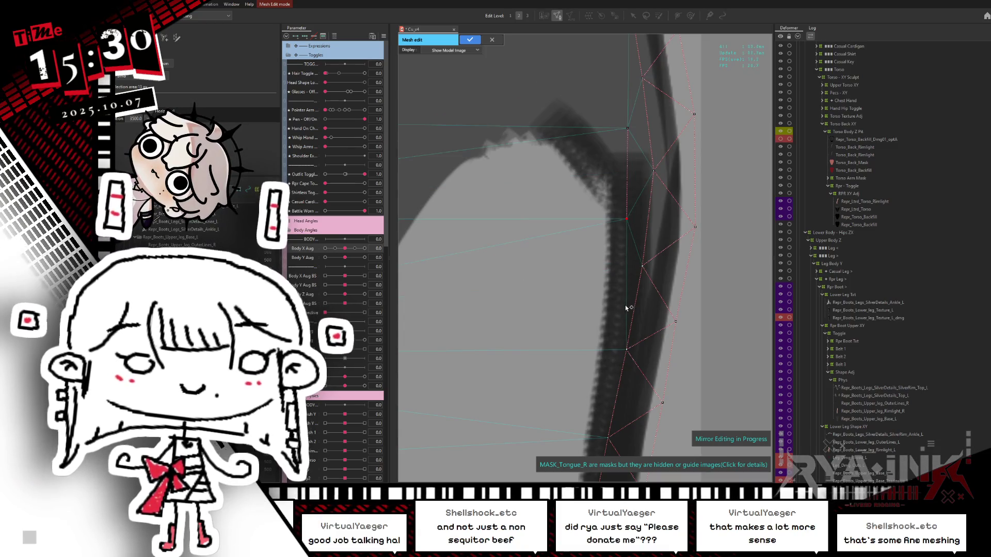
# Step: Add a vertex near the toe bend and apply the mesh edit
pyautogui.moveTo(618, 283); pyautogui.dragTo(648, 207)
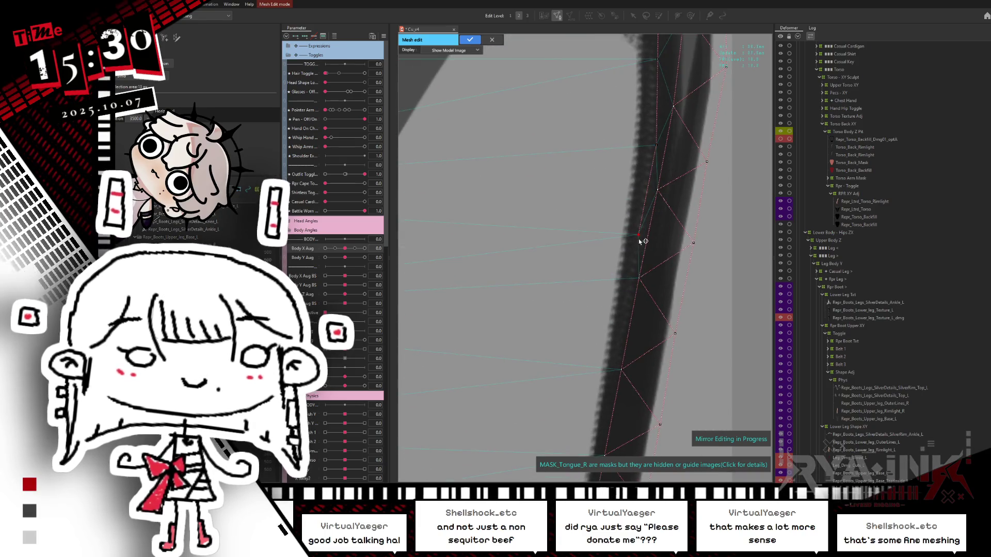
pyautogui.moveTo(639, 305); pyautogui.dragTo(692, 230)
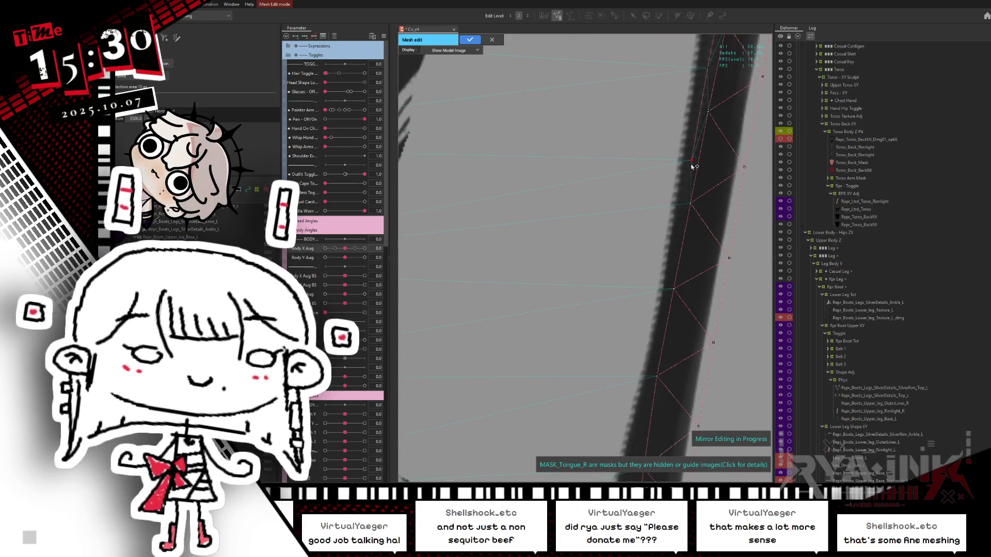
pyautogui.moveTo(679, 262); pyautogui.dragTo(685, 210)
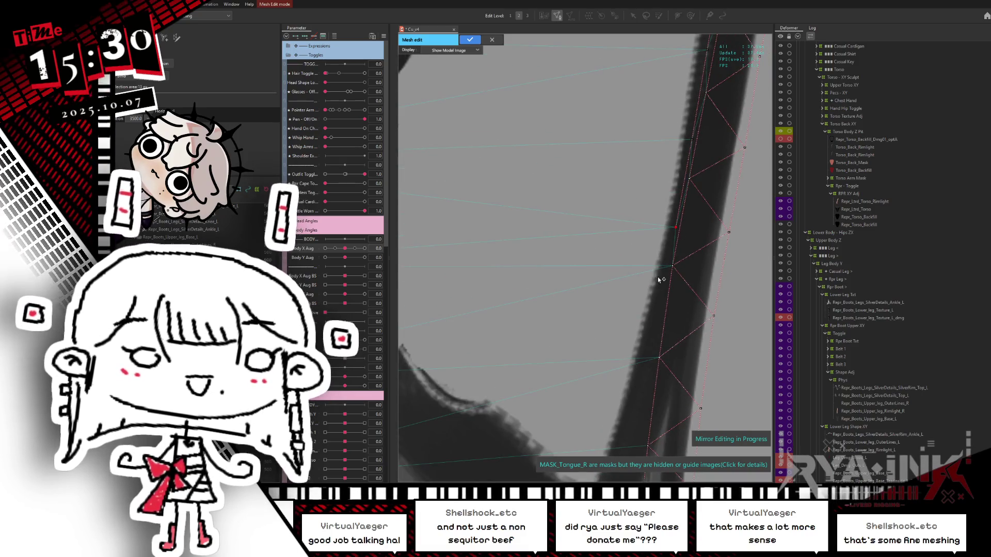
pyautogui.moveTo(652, 335); pyautogui.dragTo(668, 225)
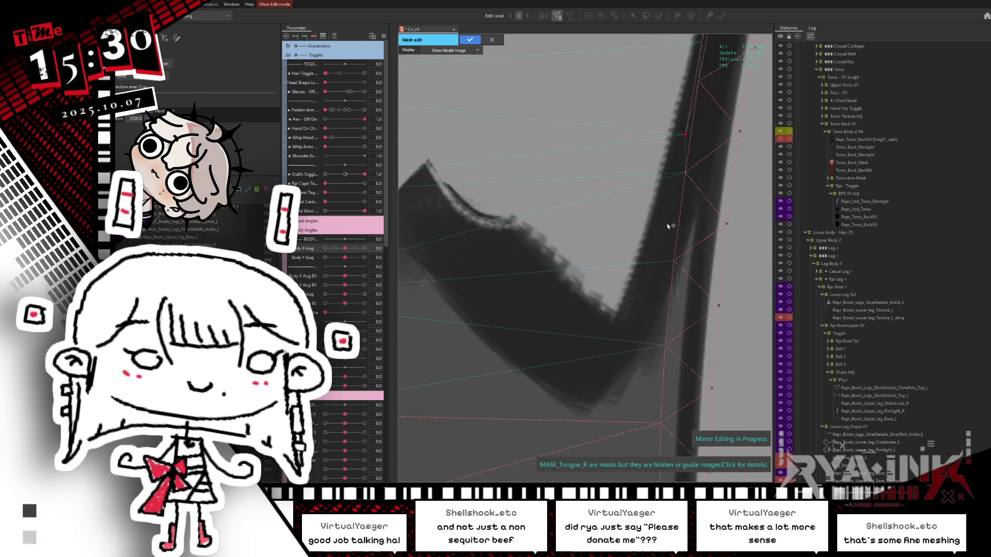
pyautogui.moveTo(659, 294); pyautogui.dragTo(651, 254)
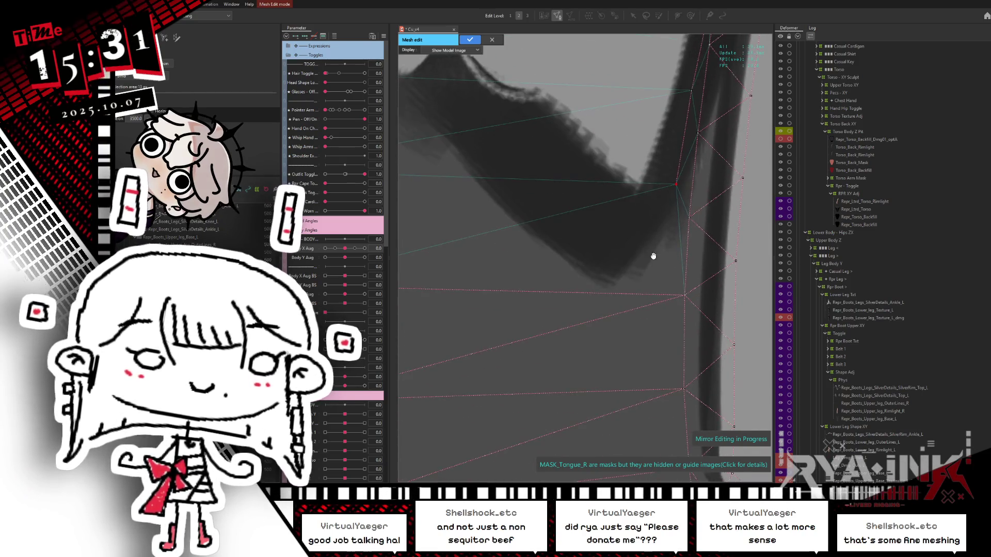
pyautogui.scroll(-5, 609, 251)
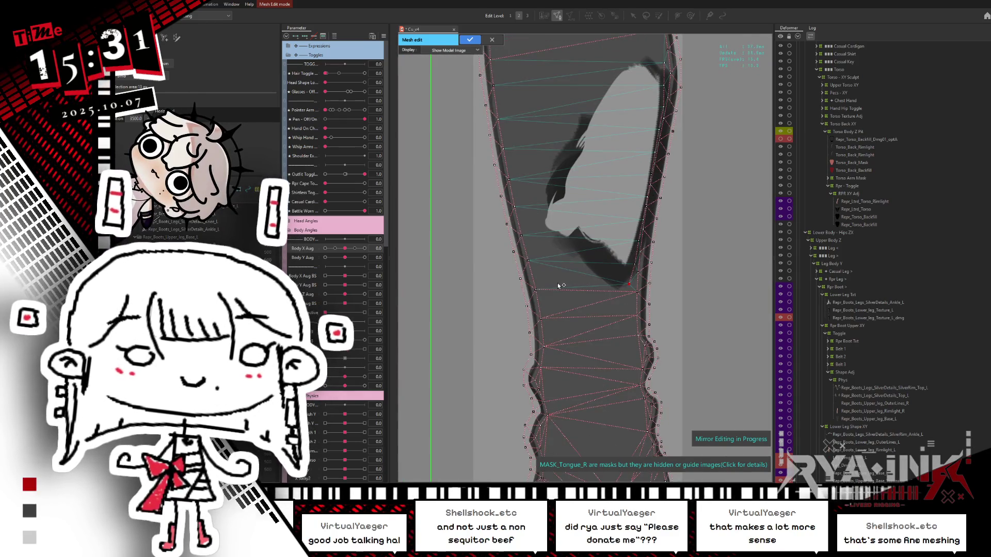
pyautogui.scroll(3, 544, 237)
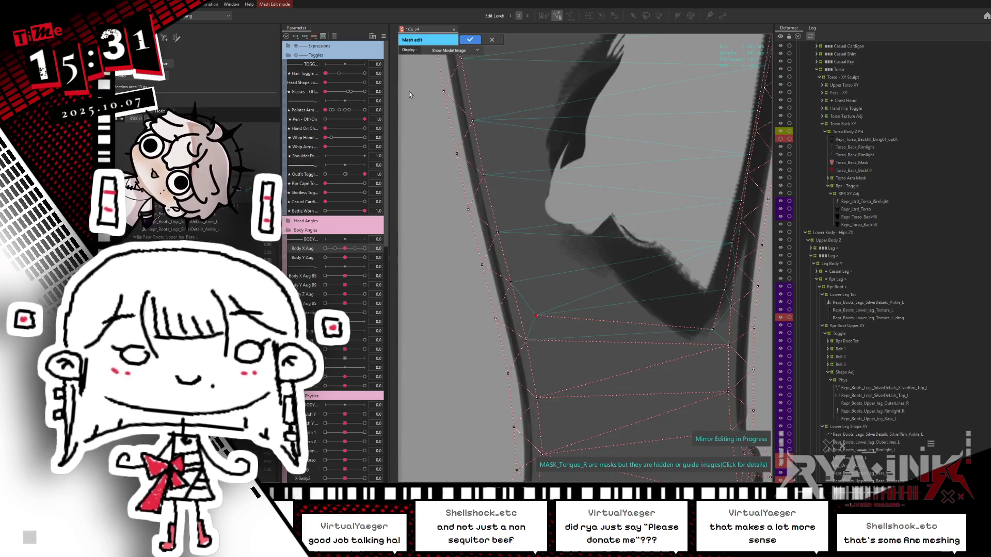
pyautogui.click(524, 254)
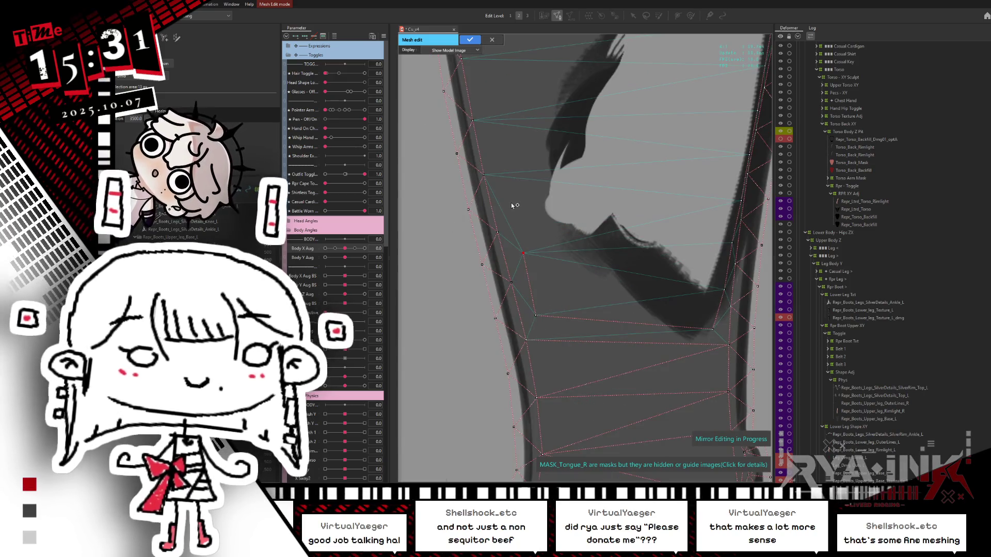
pyautogui.moveTo(505, 150); pyautogui.dragTo(470, 208)
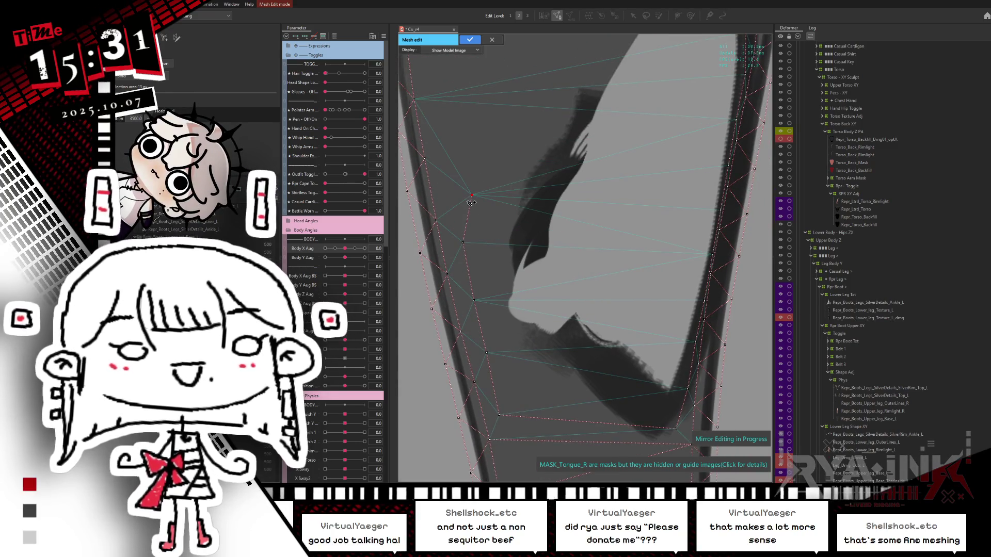
pyautogui.moveTo(482, 132); pyautogui.dragTo(461, 181)
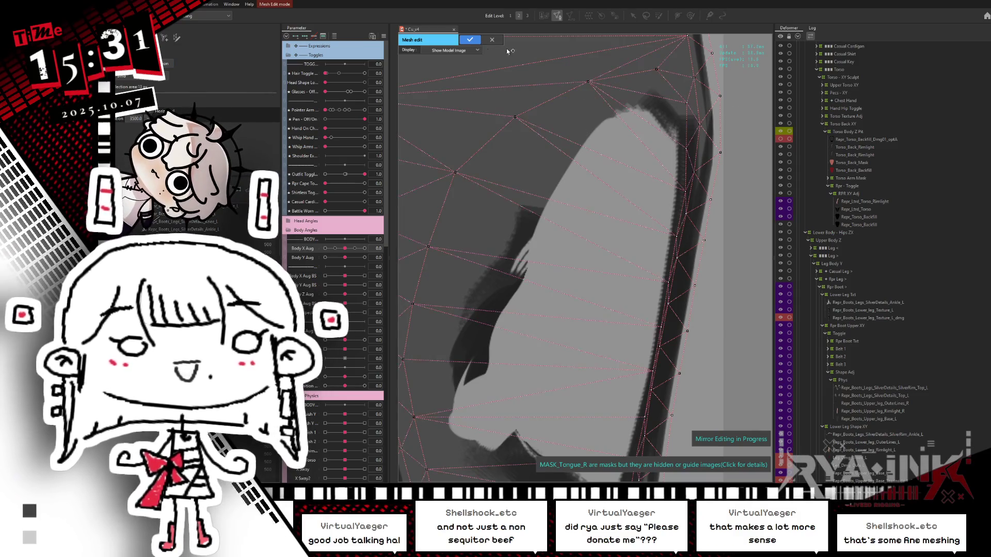
pyautogui.click(468, 41)
pyautogui.scroll(-3, 553, 190)
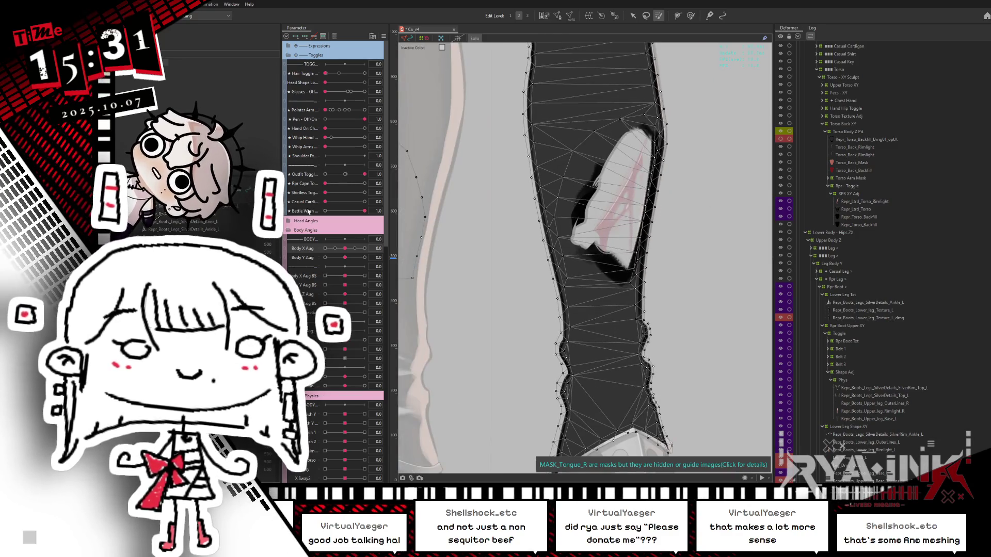
# Step: Set Body X Aug to -1.0 and lasso the lower-leg vertices up the boot's right edge
pyautogui.moveTo(346, 249); pyautogui.dragTo(301, 256)
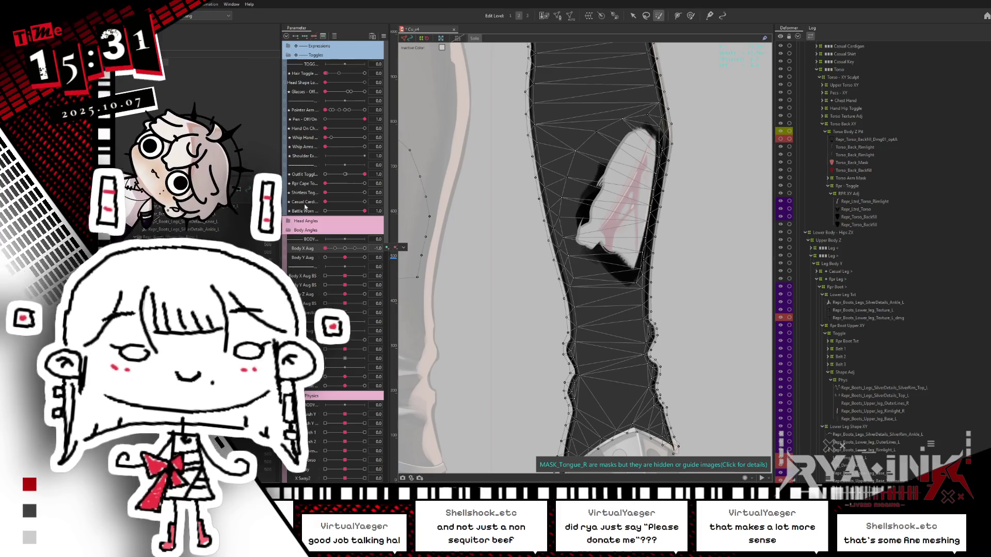
pyautogui.click(646, 16)
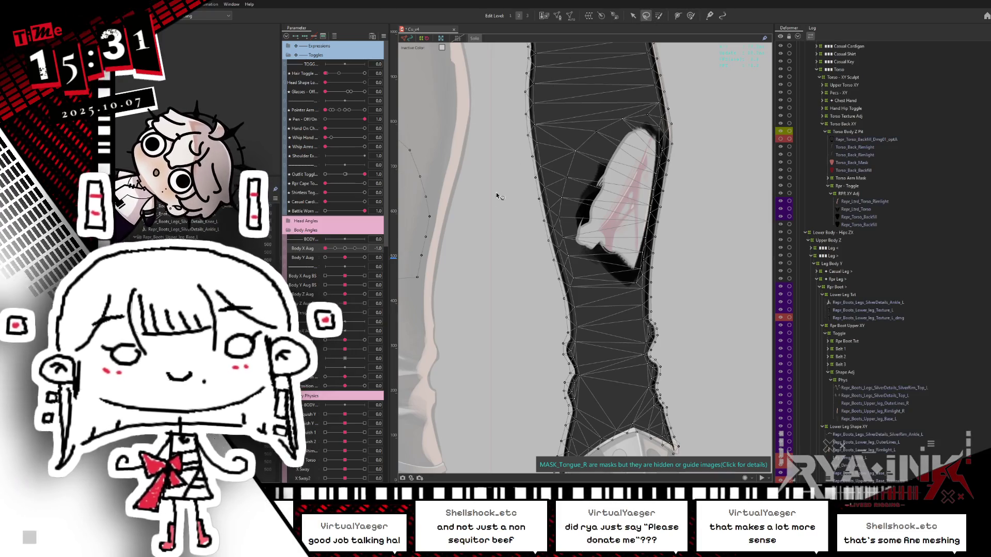
pyautogui.press('Return')
pyautogui.click(653, 189)
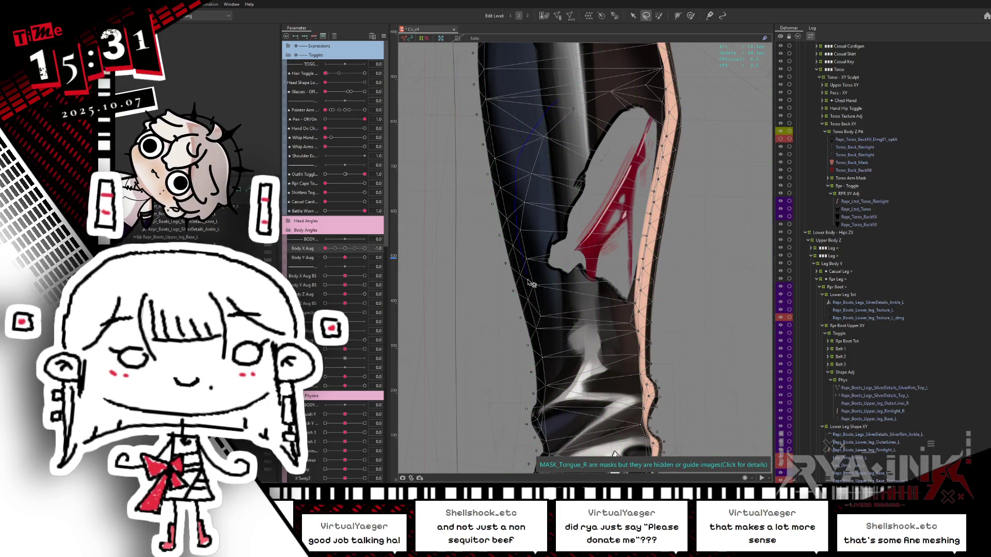
pyautogui.moveTo(549, 329)
pyautogui.mouseDown()
pyautogui.moveTo(626, 340)
pyautogui.moveTo(637, 321)
pyautogui.mouseUp()
pyautogui.moveTo(647, 288); pyautogui.dragTo(655, 260)
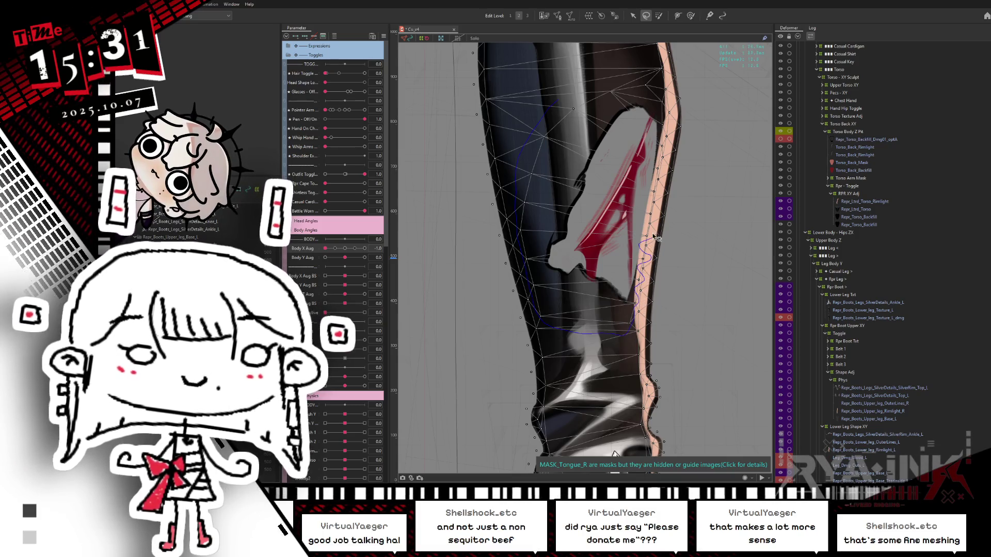
pyautogui.moveTo(659, 201); pyautogui.dragTo(669, 178)
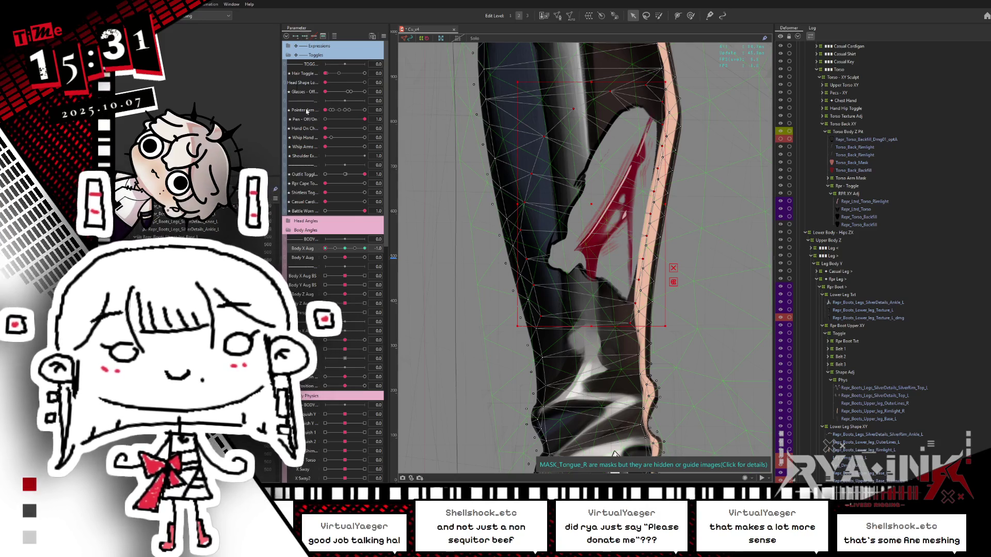
# Step: Compare Body X Aug near neutral and at -1.0, toggling Hide Selection to check the artwork
pyautogui.click(353, 250)
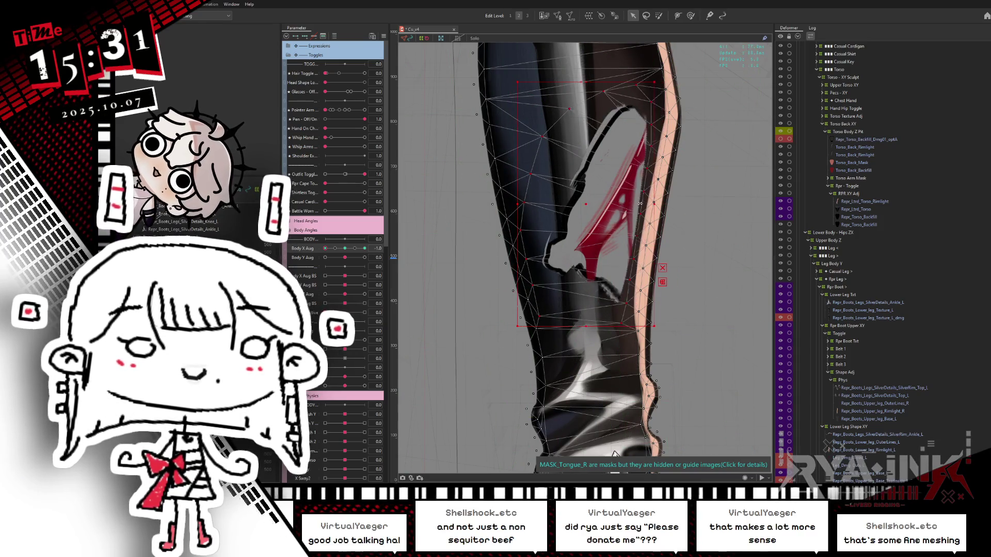
pyautogui.click(345, 248)
pyautogui.hotkey('ctrl', 'h')
pyautogui.click(325, 249)
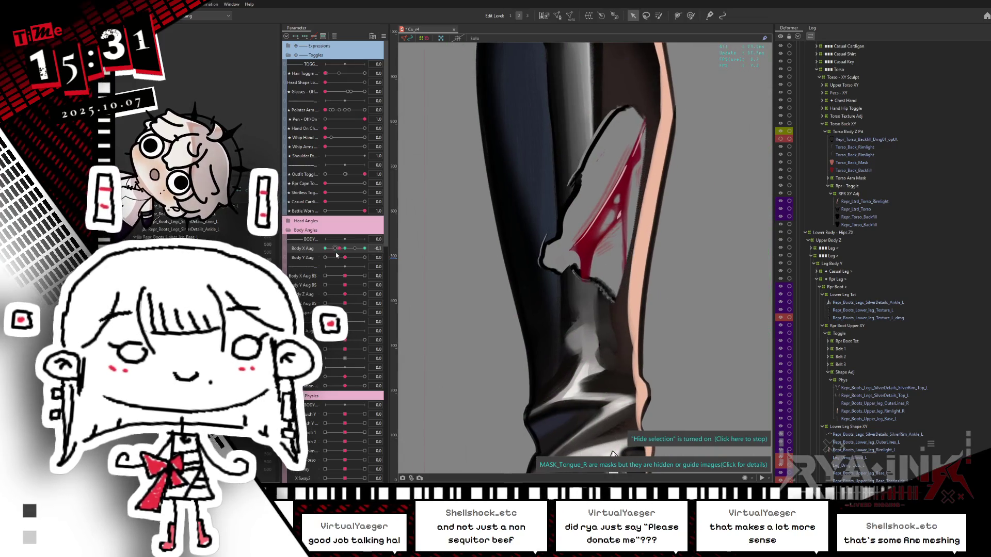
pyautogui.hotkey('ctrl', 'h')
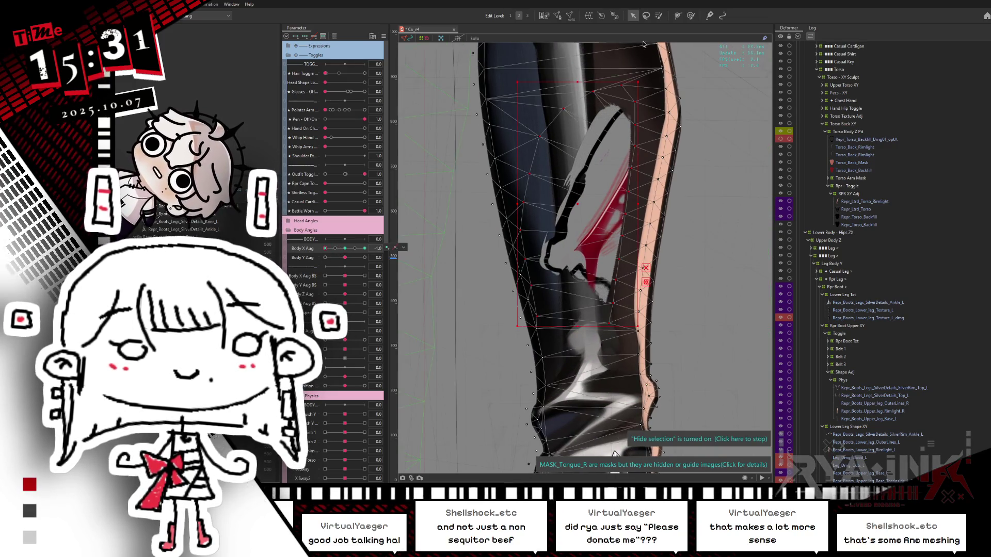
pyautogui.hotkey('ctrl', 'h')
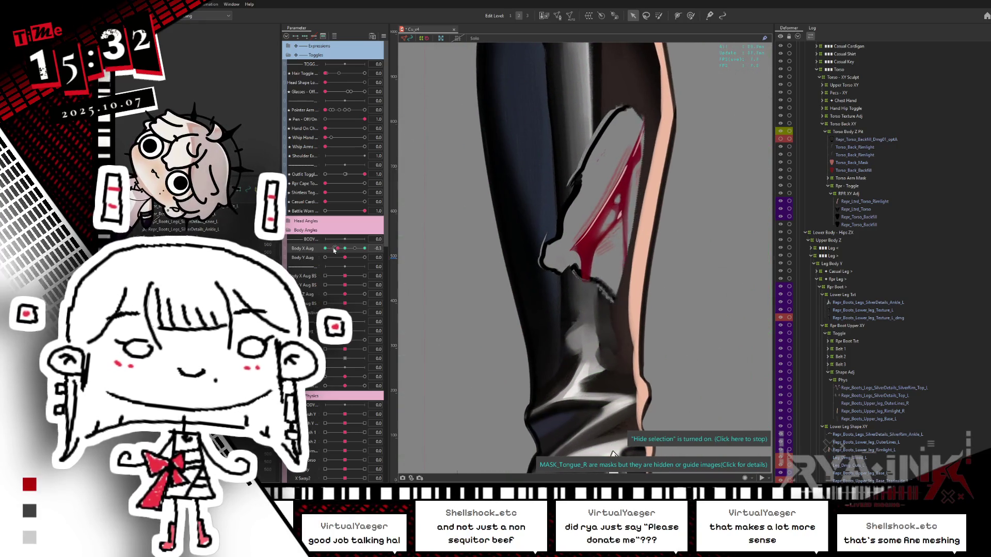
pyautogui.hotkey('ctrl', 'h')
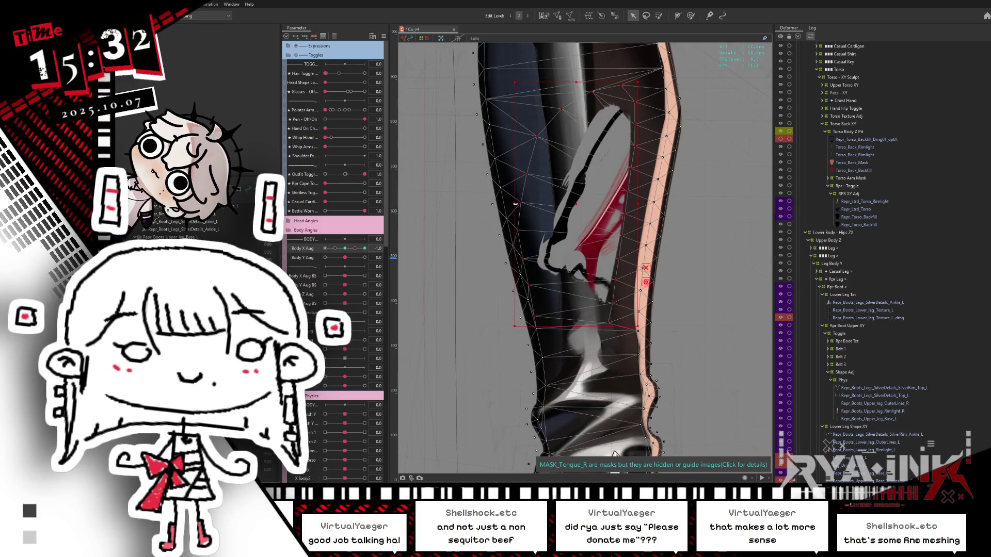
pyautogui.click(690, 16)
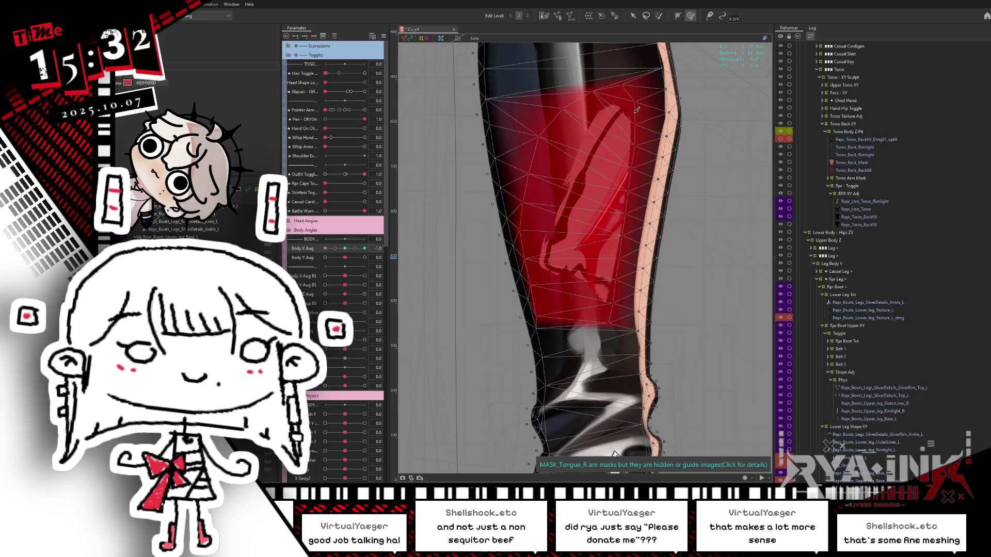
# Step: Paint a vertex strip beside the hole down the leg, test Body X Aug, and reset it to 0
pyautogui.moveTo(326, 249)
pyautogui.mouseDown()
pyautogui.moveTo(344, 249)
pyautogui.moveTo(325, 249)
pyautogui.mouseUp()
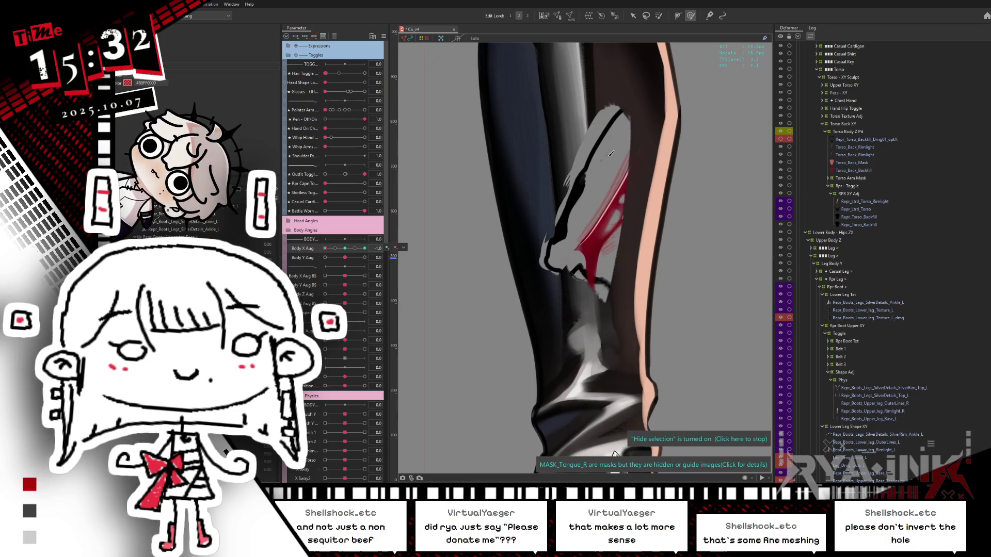
pyautogui.moveTo(646, 144); pyautogui.dragTo(616, 181)
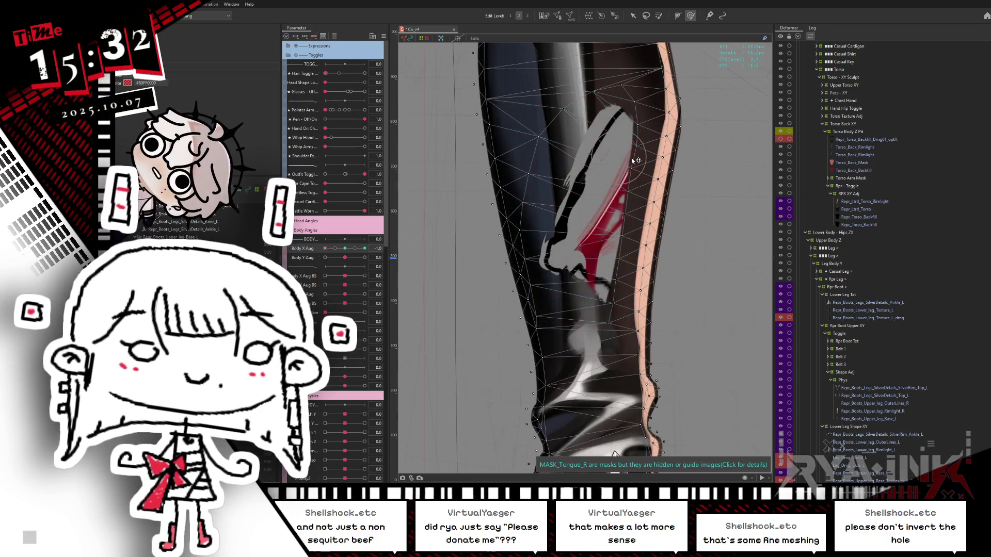
pyautogui.moveTo(609, 223)
pyautogui.mouseDown()
pyautogui.moveTo(620, 238)
pyautogui.moveTo(611, 283)
pyautogui.moveTo(601, 287)
pyautogui.mouseUp()
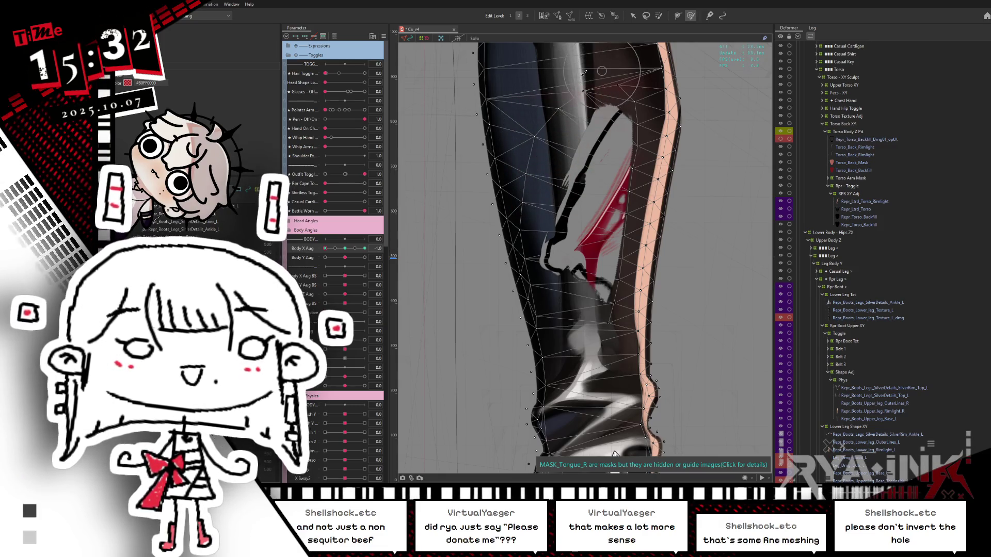
pyautogui.moveTo(333, 247)
pyautogui.mouseDown()
pyautogui.moveTo(351, 248)
pyautogui.moveTo(318, 257)
pyautogui.mouseUp()
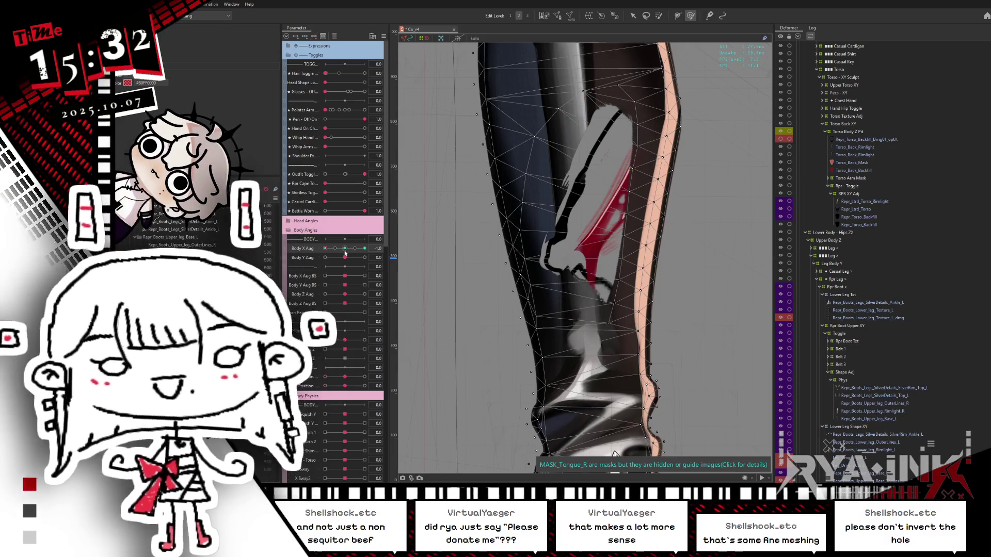
pyautogui.hotkey('ctrl', 'z')
pyautogui.click(568, 16)
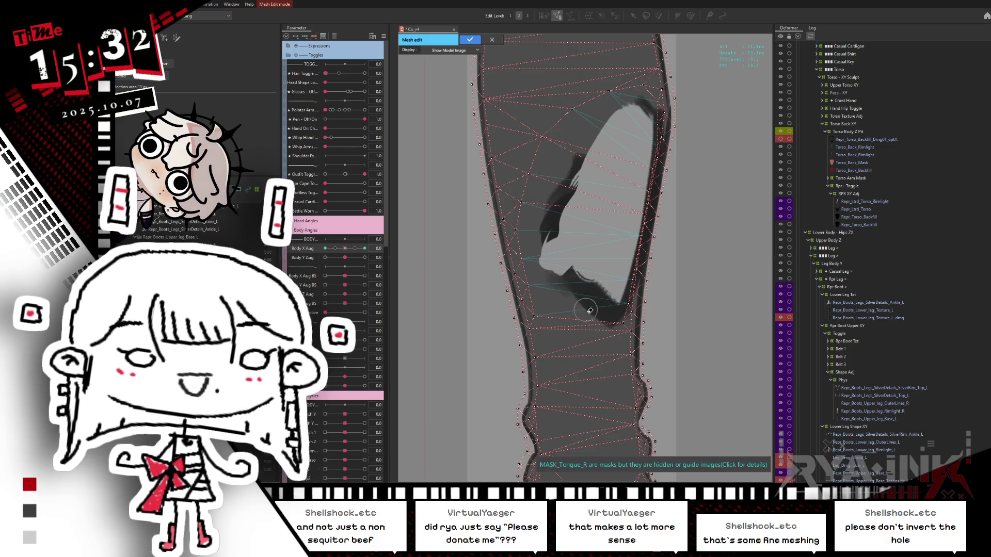
# Step: Turn on mirror editing and place vertices up the hole's left and upper-left edge
pyautogui.click(192, 24)
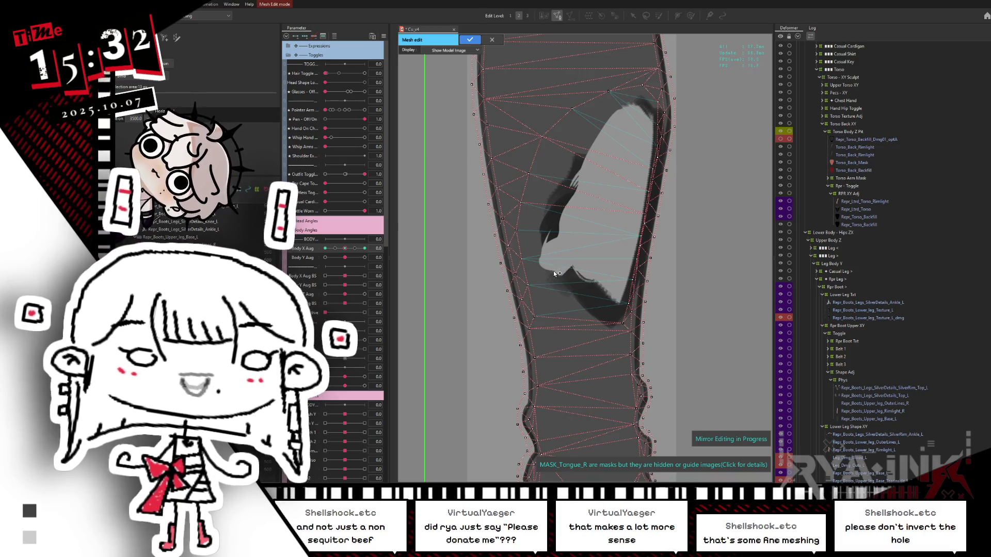
pyautogui.click(568, 299)
pyautogui.click(563, 249)
pyautogui.click(569, 226)
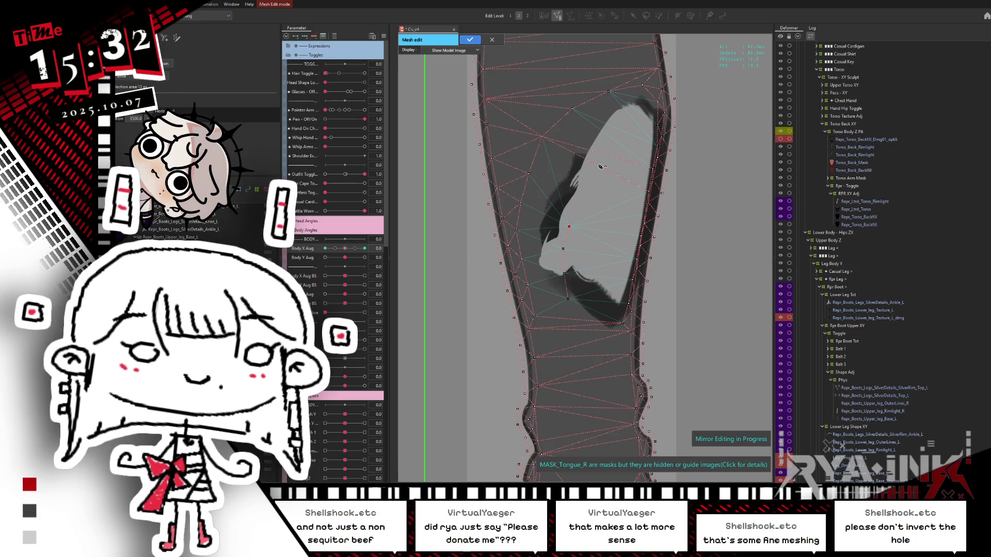
pyautogui.click(577, 202)
pyautogui.click(584, 181)
pyautogui.click(598, 154)
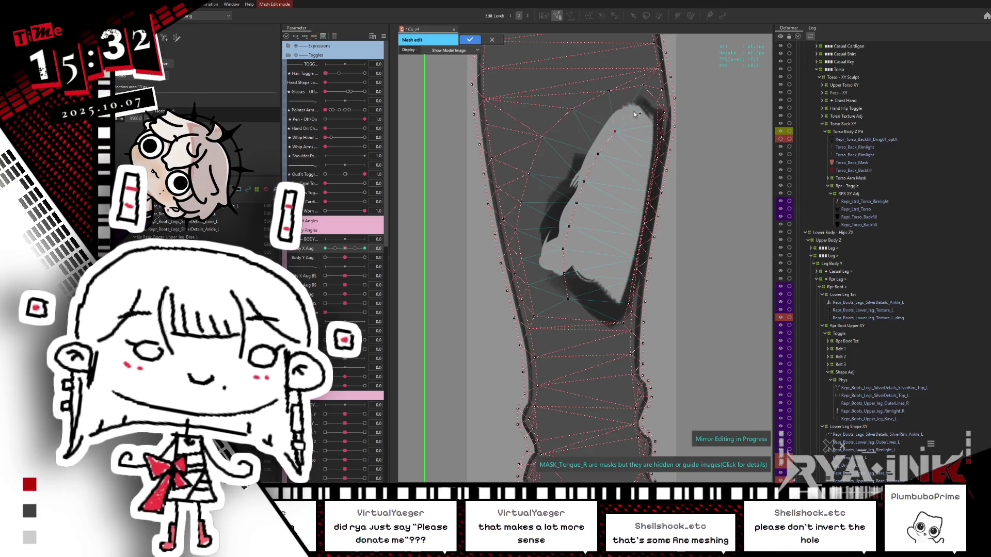
# Step: Trace the hole's right and bottom edges, apply the mesh, and set Body X Aug to -1.0
pyautogui.click(639, 133)
pyautogui.click(641, 154)
pyautogui.click(637, 180)
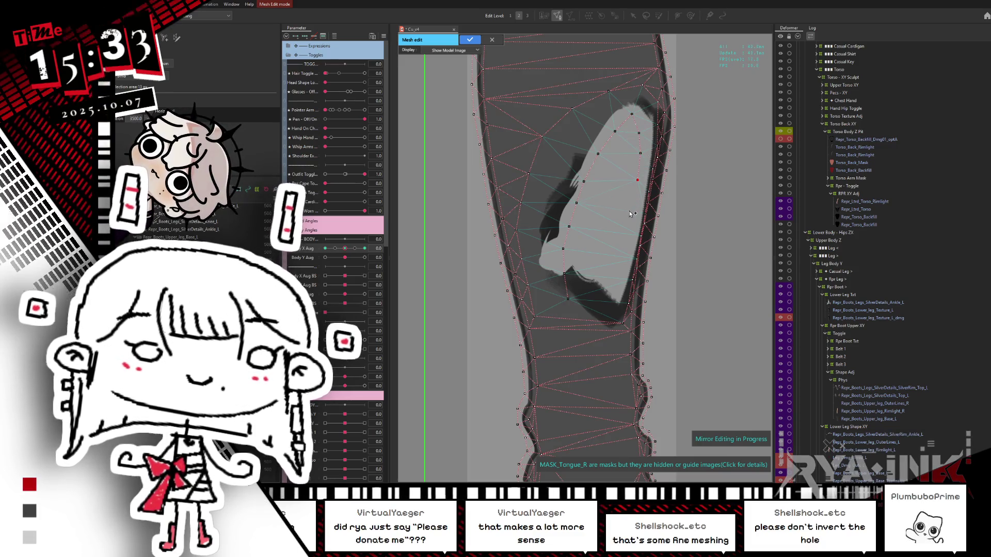
pyautogui.click(607, 279)
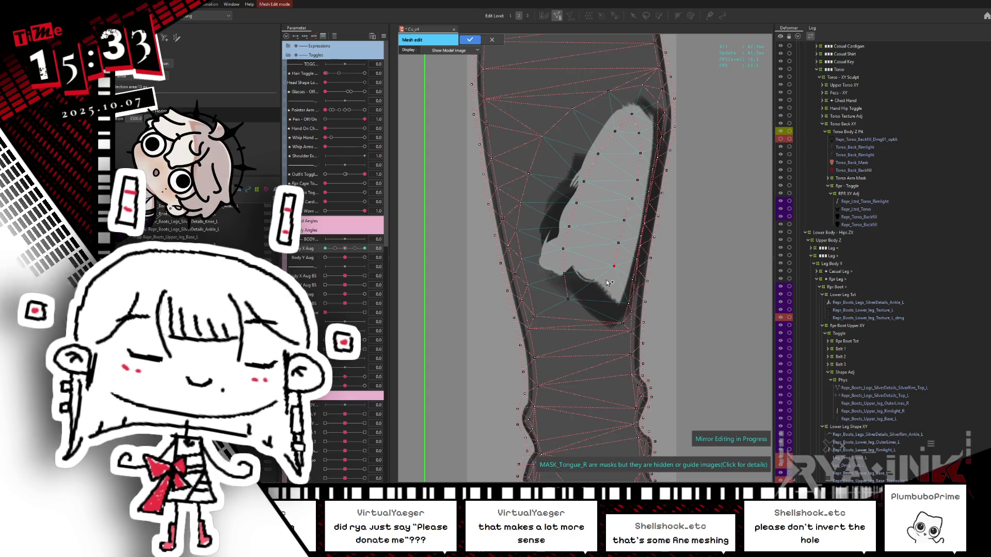
pyautogui.click(581, 265)
pyautogui.click(564, 274)
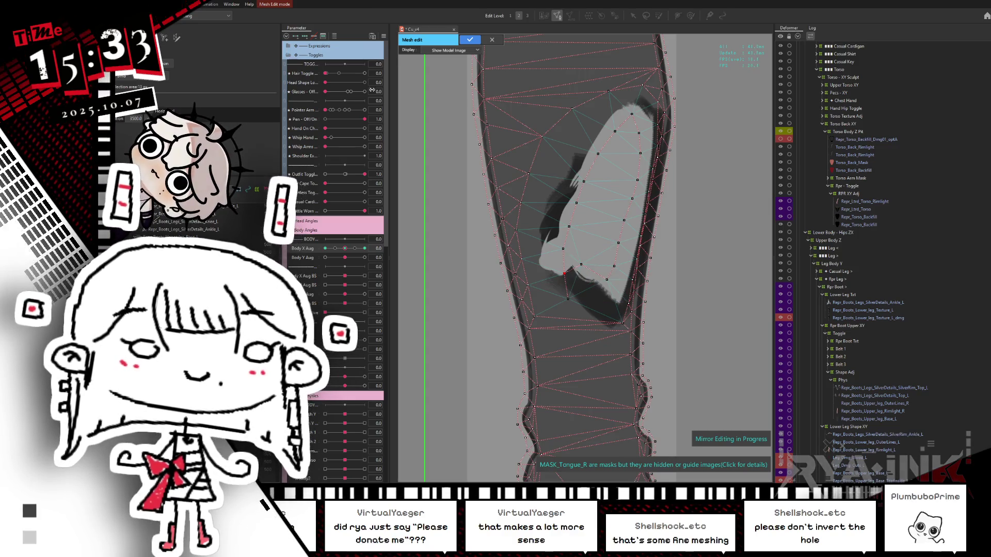
pyautogui.click(470, 40)
pyautogui.moveTo(345, 249); pyautogui.dragTo(298, 264)
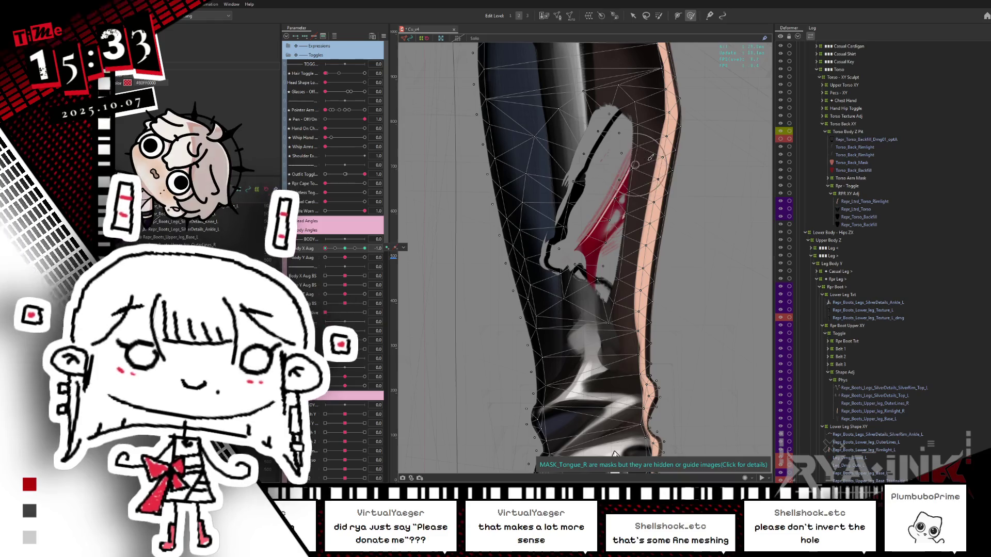
# Step: Hide the wireframe, put Body X Aug at -1.0, and reshape the hole art on the upper leg
pyautogui.hotkey('ctrl', 'h')
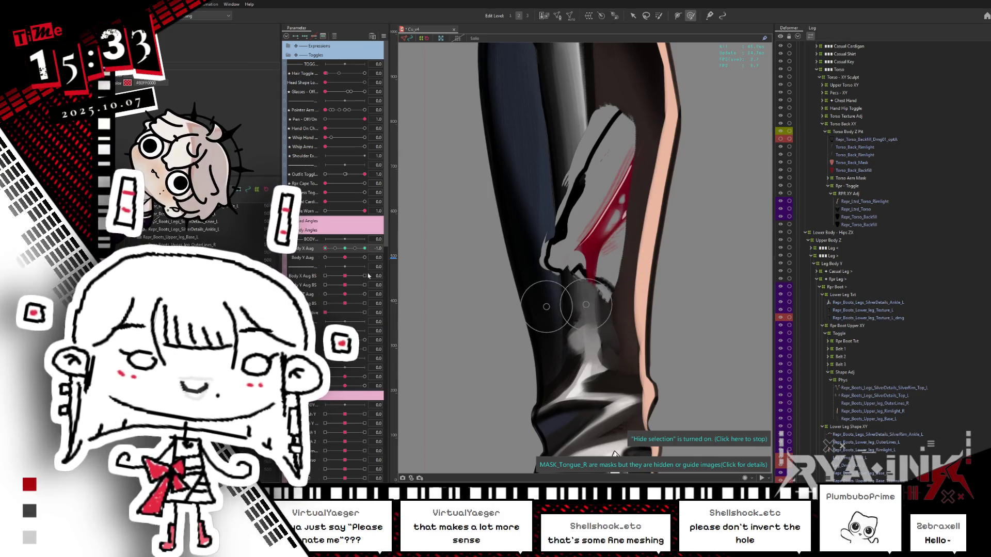
pyautogui.click(340, 249)
pyautogui.moveTo(338, 255); pyautogui.dragTo(326, 249)
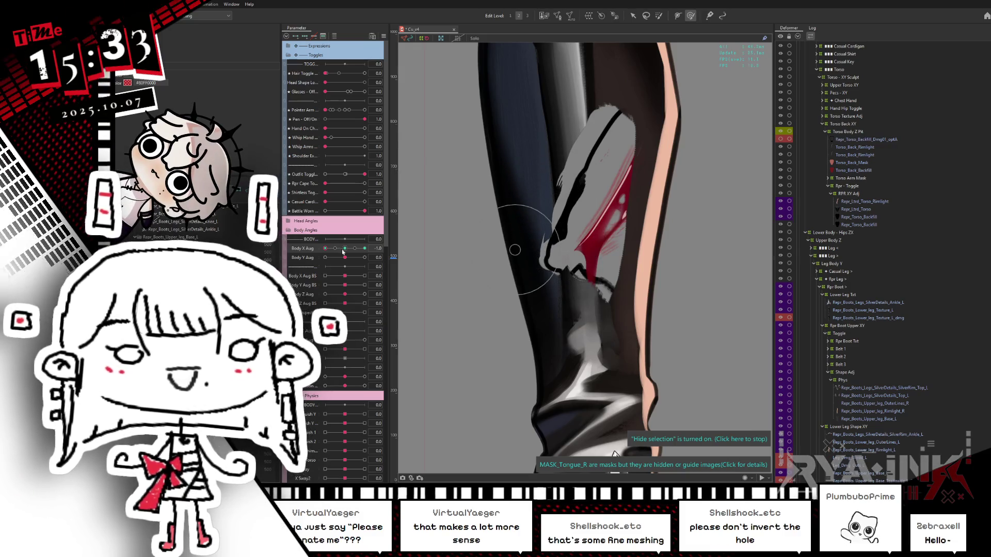
pyautogui.moveTo(546, 201); pyautogui.dragTo(573, 190)
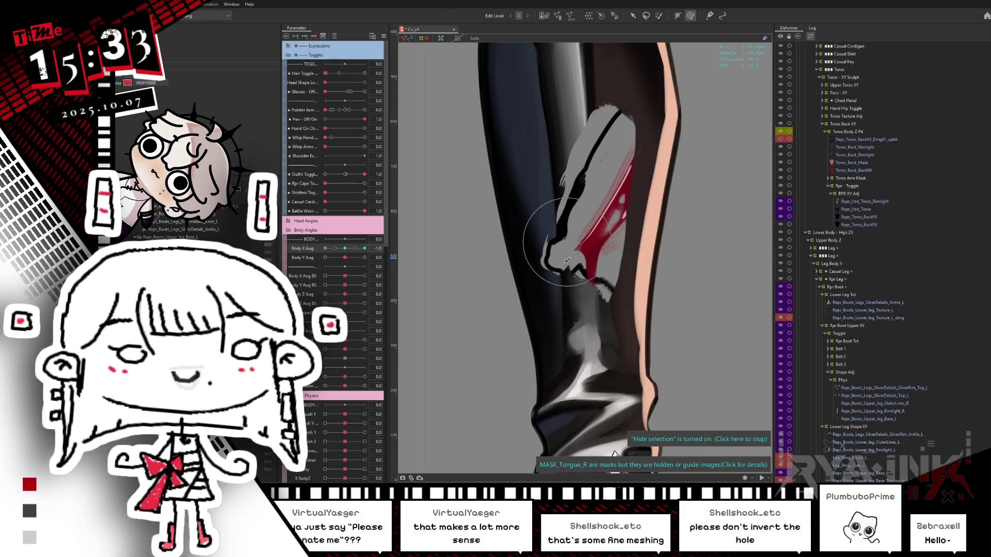
# Step: Scrub Body X Aug to check the hole's deformation and realign the mesh with the leg art
pyautogui.moveTo(364, 248); pyautogui.dragTo(325, 248)
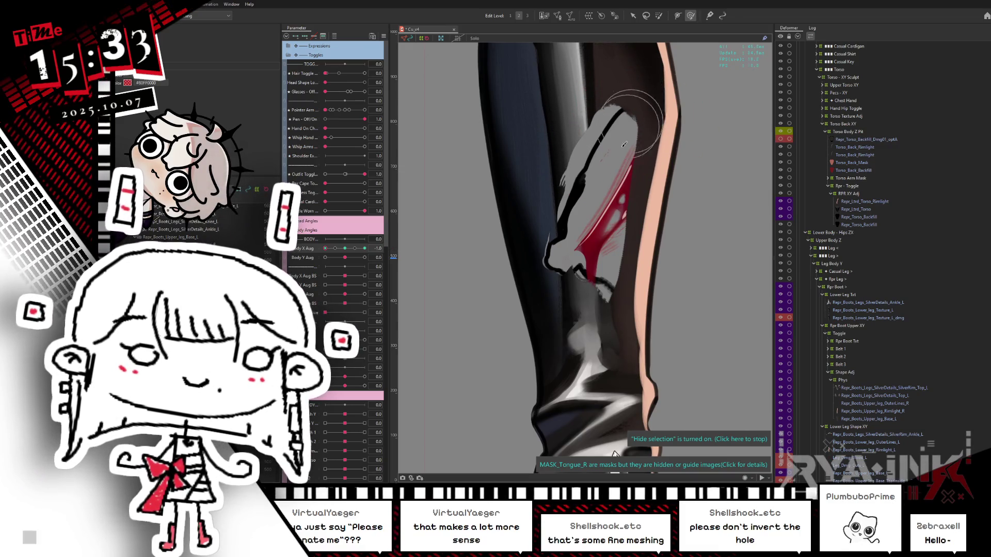
pyautogui.moveTo(325, 248); pyautogui.dragTo(322, 258)
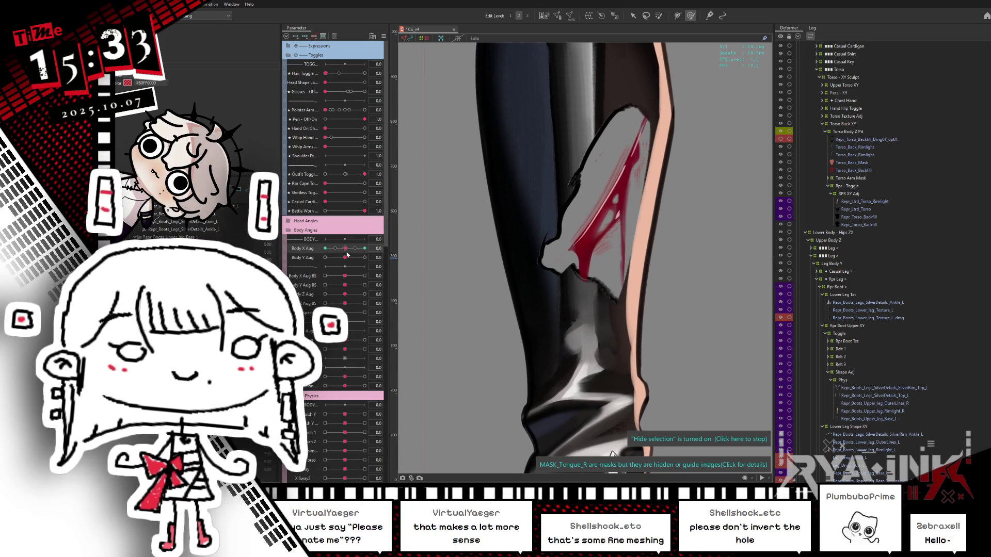
pyautogui.click(568, 162)
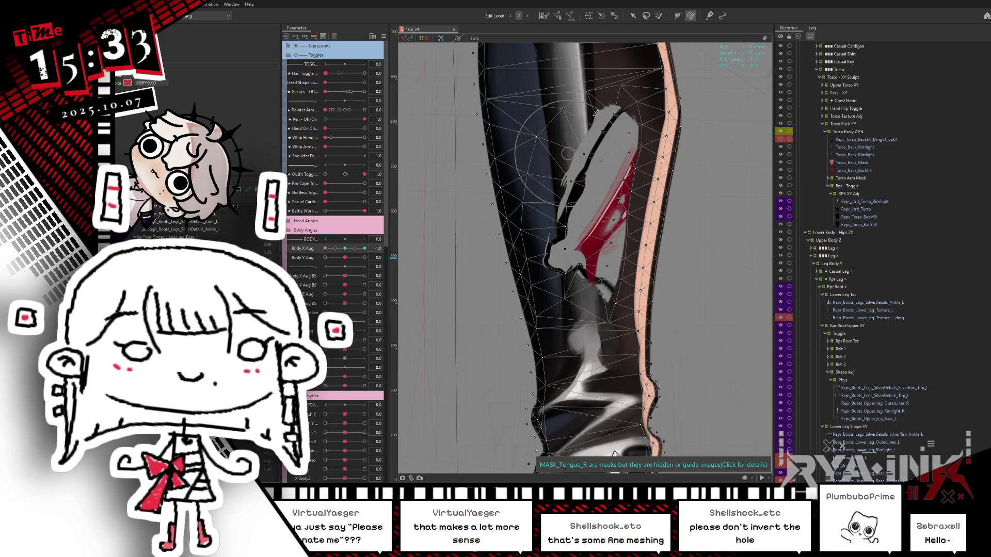
pyautogui.hotkey('ctrl', 'h')
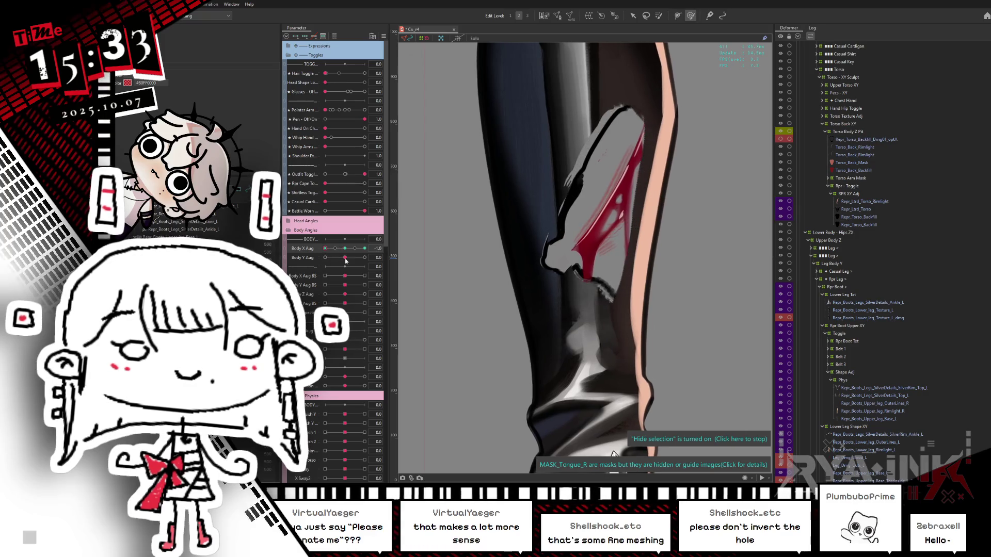
pyautogui.rightClick(401, 248)
pyautogui.moveTo(677, 227); pyautogui.dragTo(651, 228)
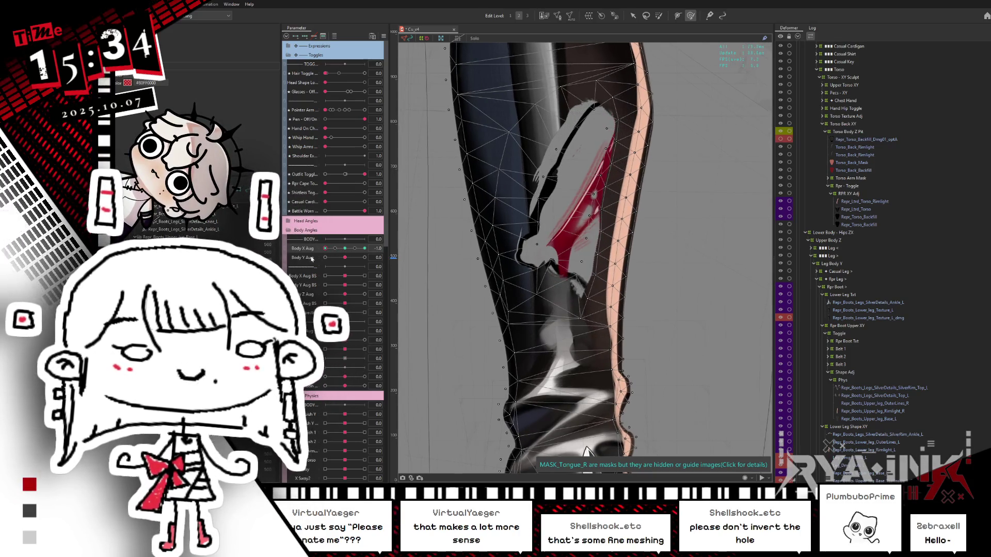
# Step: Toggle the wireframe off and scrub Body X Aug to test the hole's deformation
pyautogui.hotkey('ctrl', 'h')
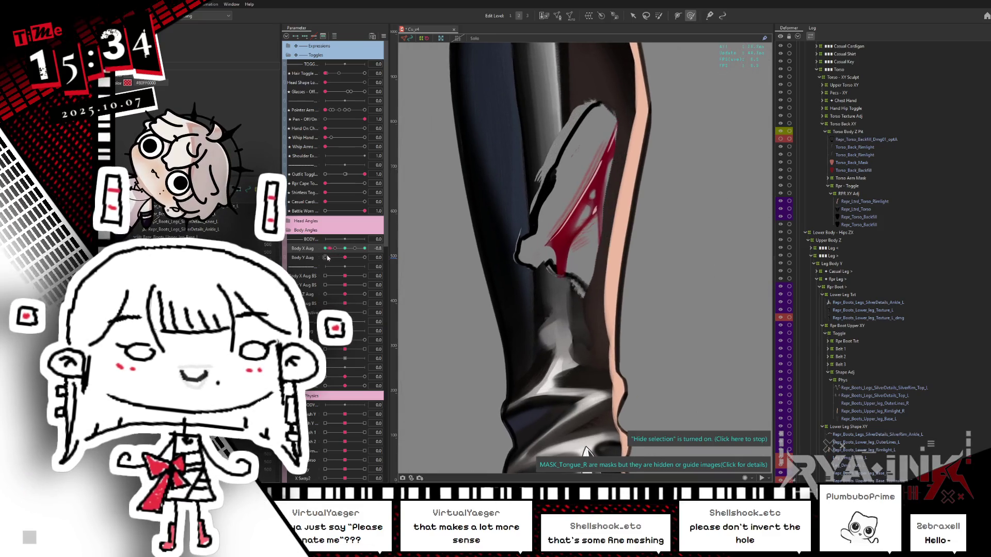
pyautogui.click(388, 248)
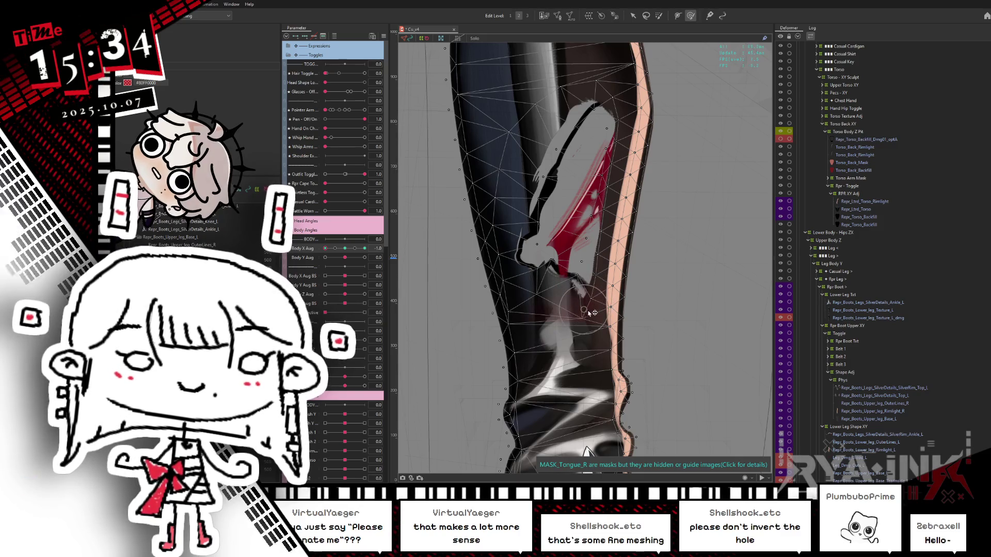
pyautogui.hotkey('ctrl', 'h')
pyautogui.click(344, 250)
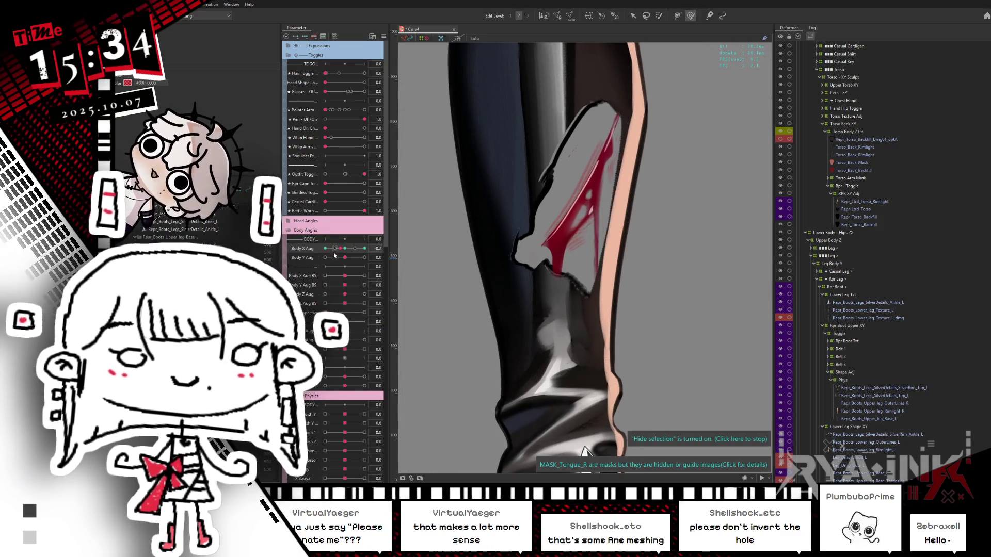
pyautogui.moveTo(342, 259); pyautogui.dragTo(312, 266)
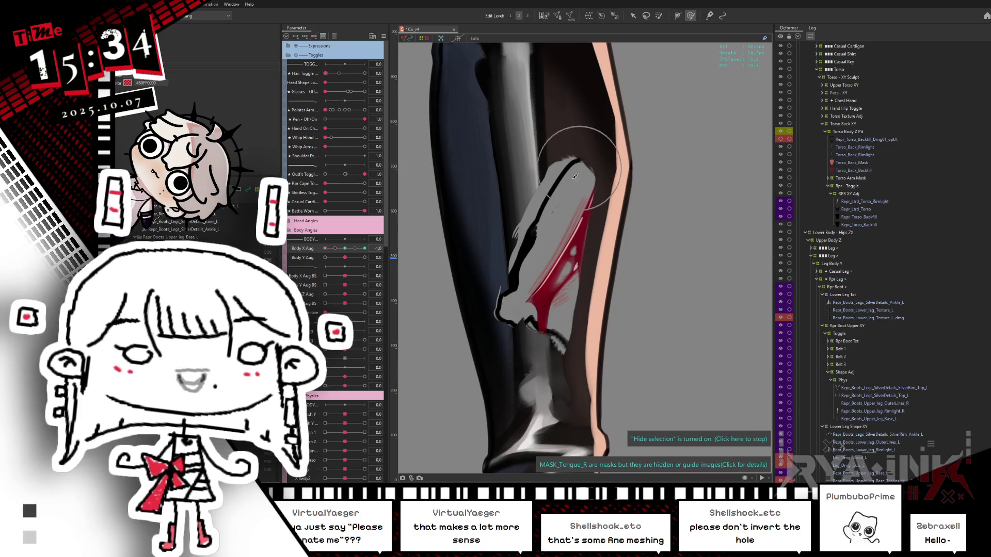
# Step: Compare Body X Aug at -0.3 and -1.0, then pan up to the hole and rip
pyautogui.click(340, 248)
pyautogui.click(325, 248)
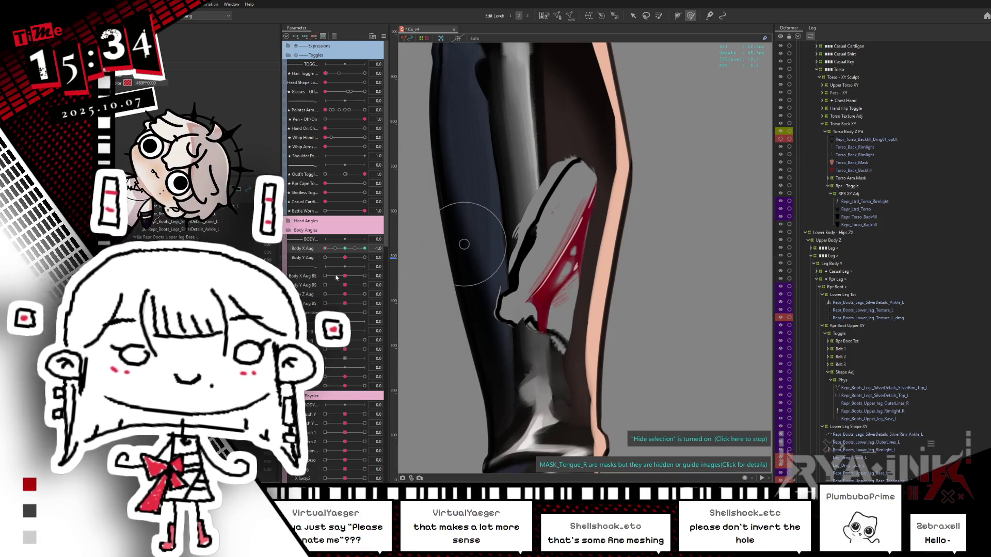
pyautogui.moveTo(344, 253); pyautogui.dragTo(325, 257)
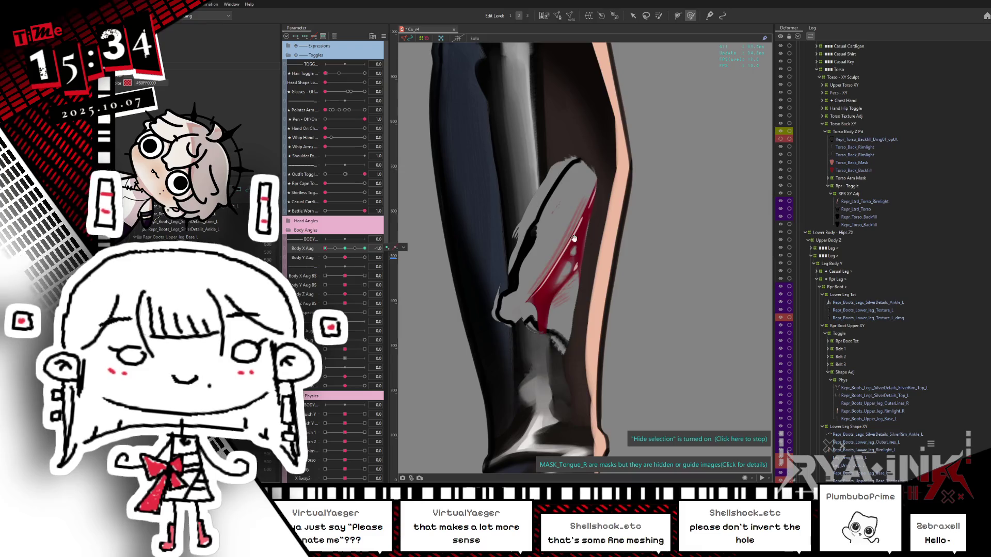
pyautogui.moveTo(553, 354); pyautogui.dragTo(536, 256)
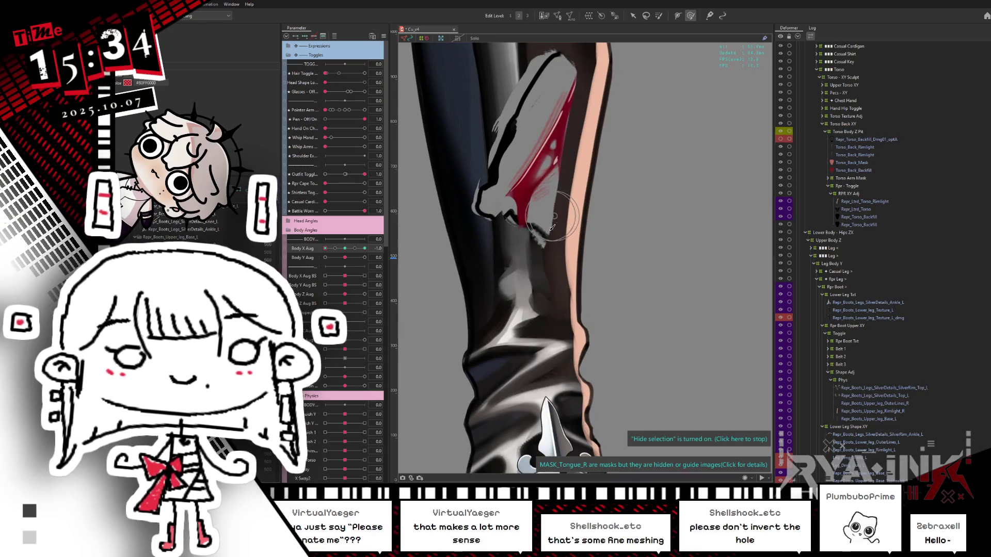
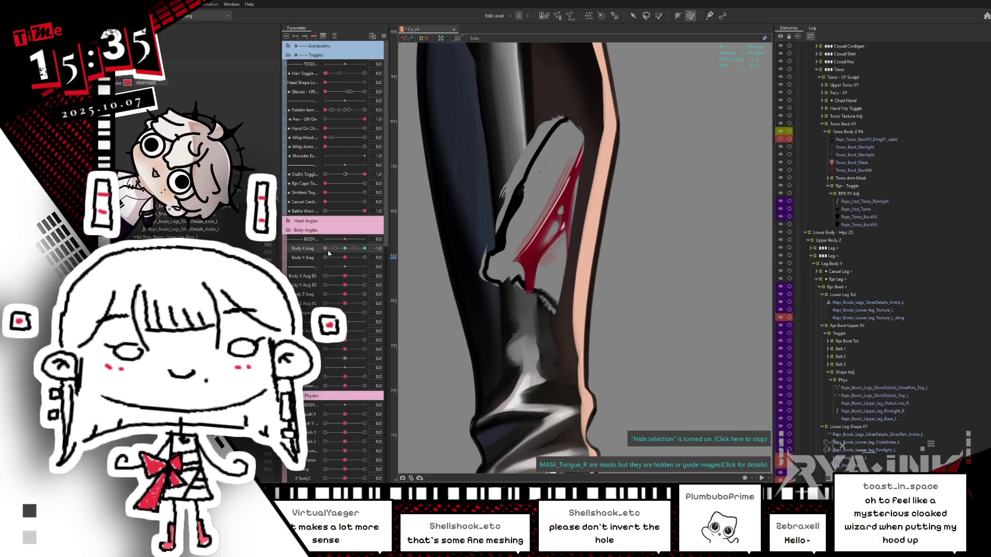
# Step: Lasso-select the leg vertices around the tear and open Blend settings with Body X Aug fully turned
pyautogui.moveTo(340, 253)
pyautogui.mouseDown()
pyautogui.moveTo(374, 247)
pyautogui.moveTo(295, 252)
pyautogui.moveTo(378, 247)
pyautogui.moveTo(335, 249)
pyautogui.mouseUp()
pyautogui.moveTo(461, 150)
pyautogui.mouseDown()
pyautogui.moveTo(453, 242)
pyautogui.moveTo(463, 287)
pyautogui.mouseUp()
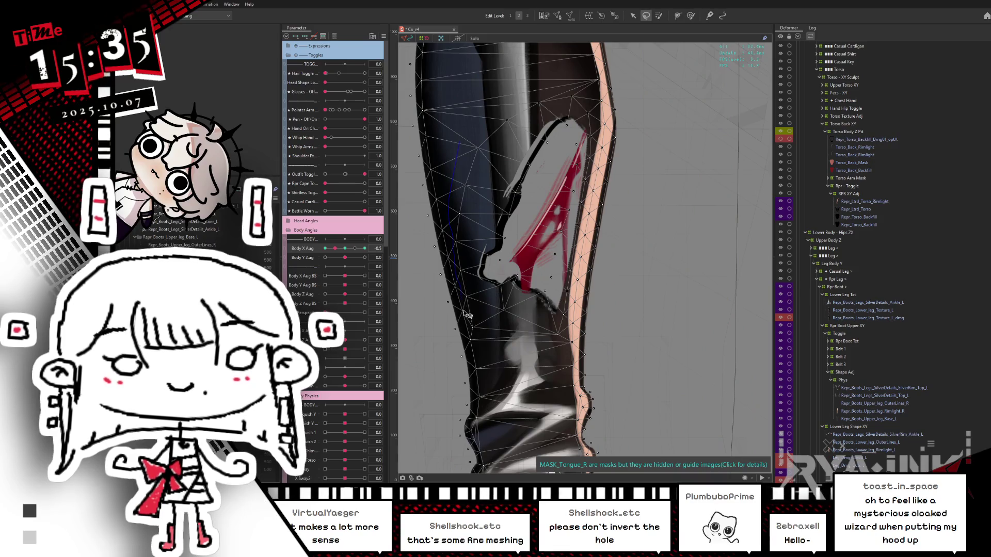
pyautogui.moveTo(548, 351); pyautogui.dragTo(563, 340)
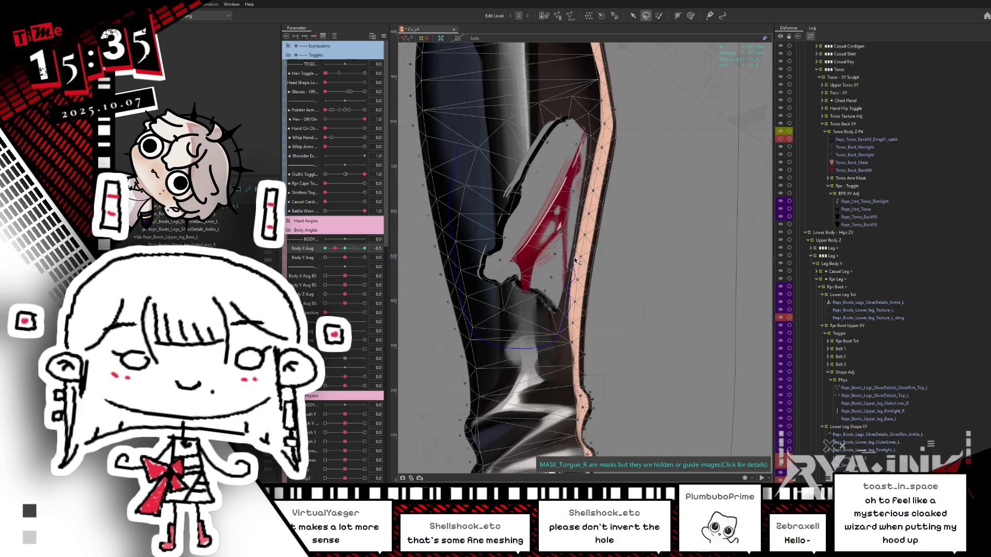
pyautogui.moveTo(597, 168); pyautogui.dragTo(597, 168)
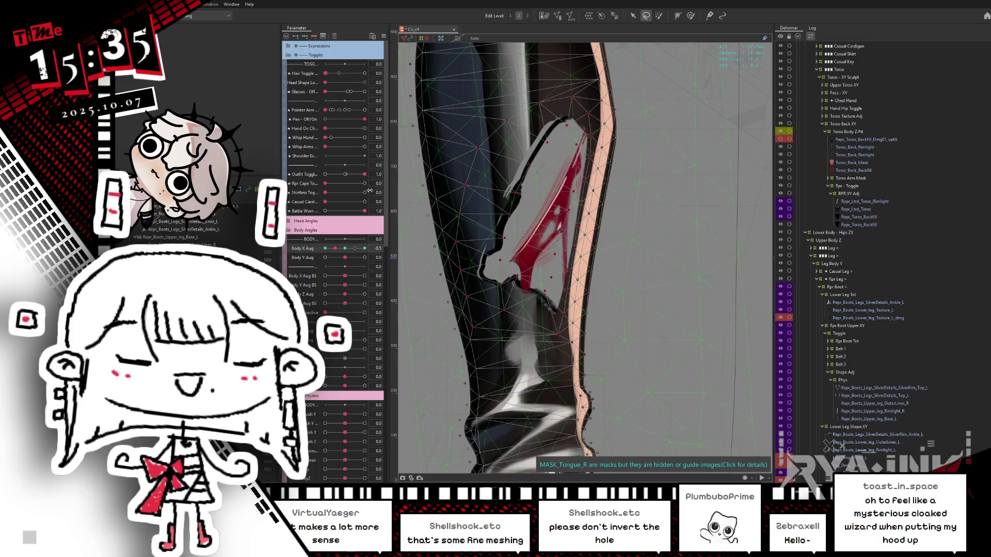
pyautogui.moveTo(339, 251)
pyautogui.mouseDown()
pyautogui.moveTo(298, 249)
pyautogui.moveTo(366, 249)
pyautogui.mouseUp()
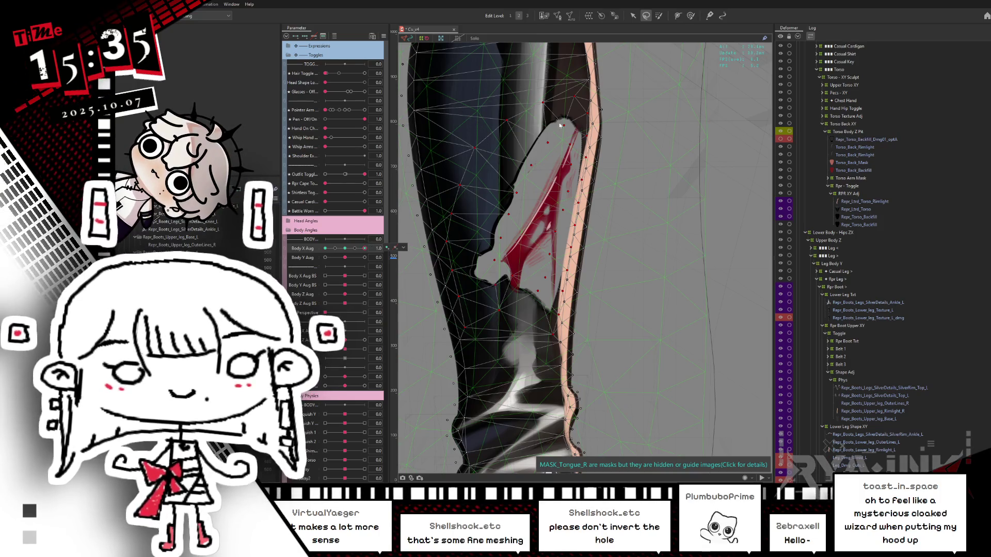
pyautogui.hotkey('ctrl', 'a')
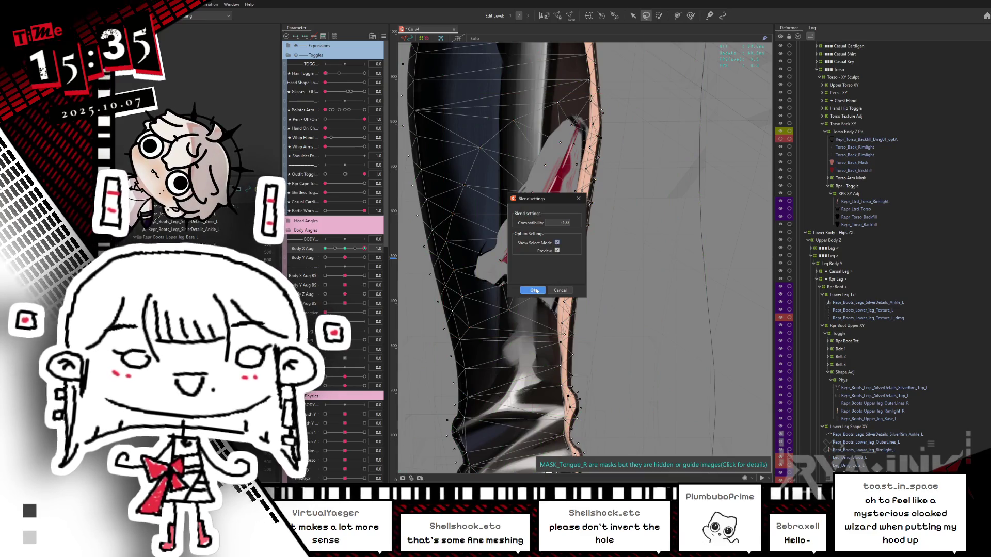
# Step: Cancel Blend settings, set Body X Aug to 1.0, and brush the tear edges and shading into place
pyautogui.click(561, 291)
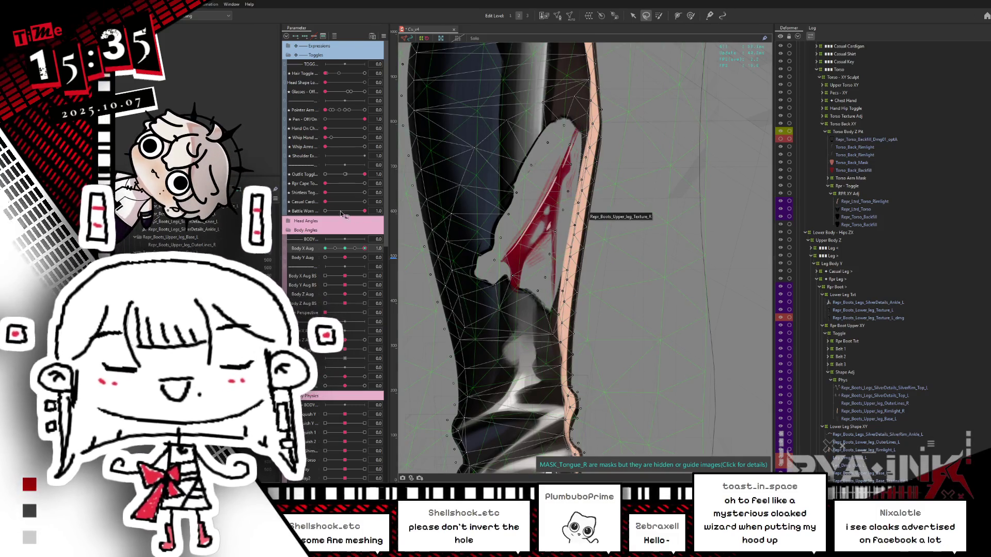
pyautogui.moveTo(350, 249); pyautogui.dragTo(367, 249)
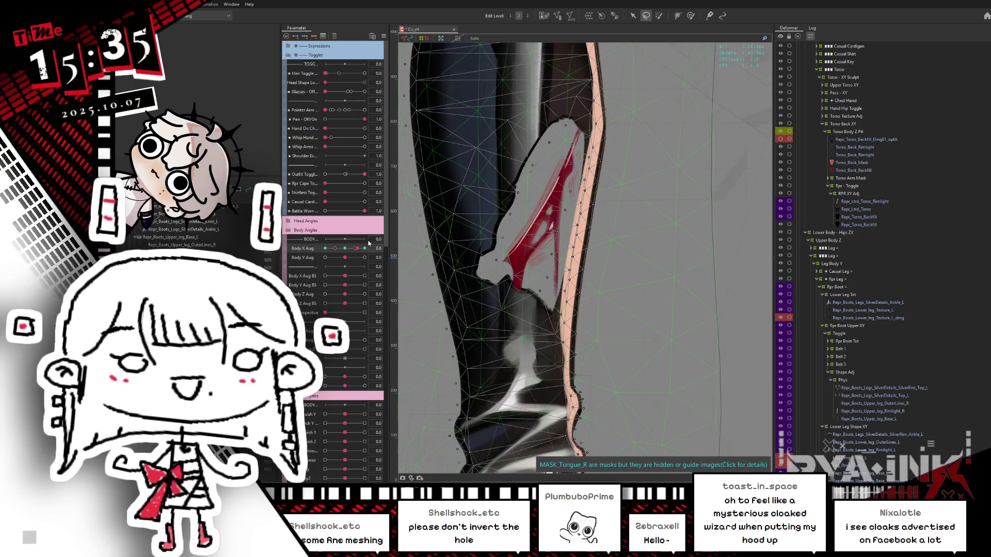
pyautogui.click(690, 16)
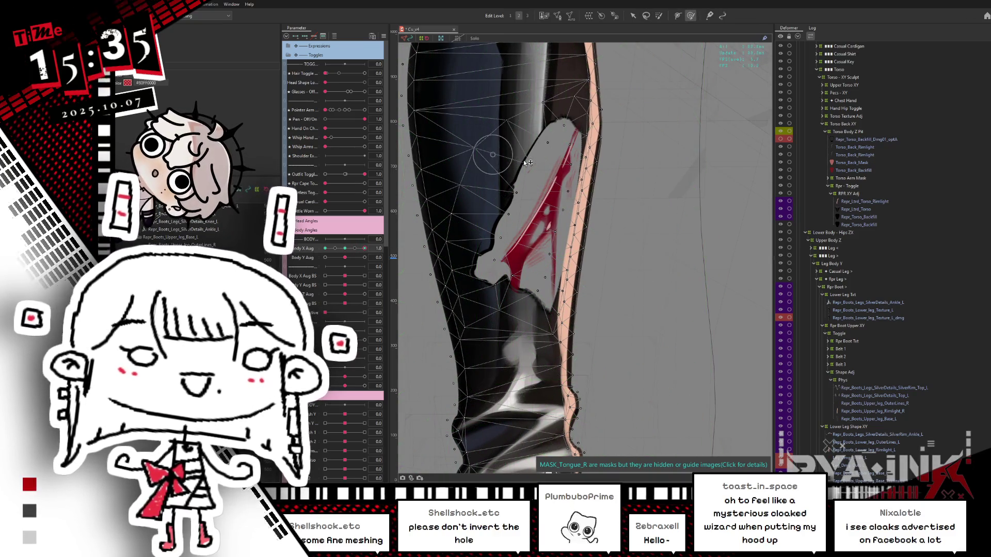
pyautogui.moveTo(513, 151); pyautogui.dragTo(546, 122)
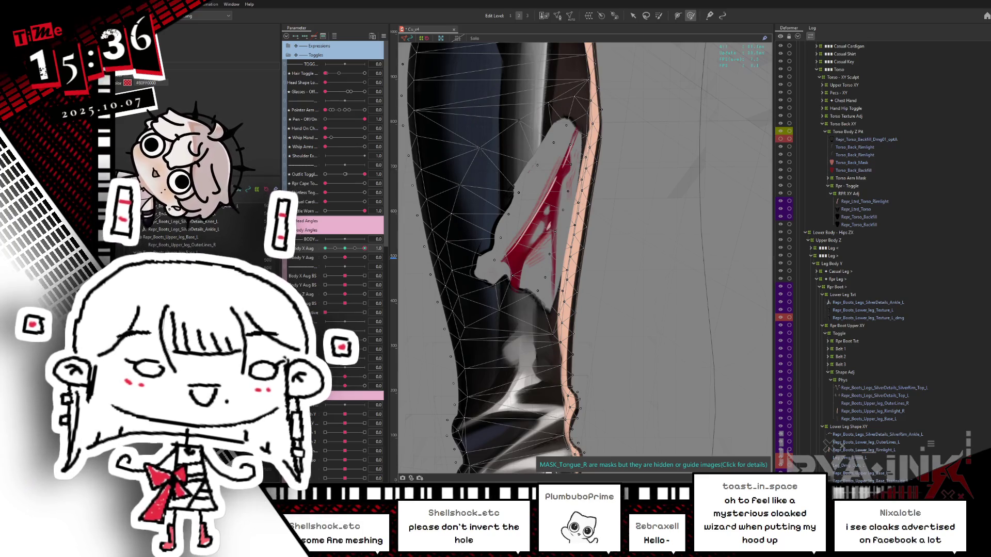
pyautogui.scroll(-1, 781, 457)
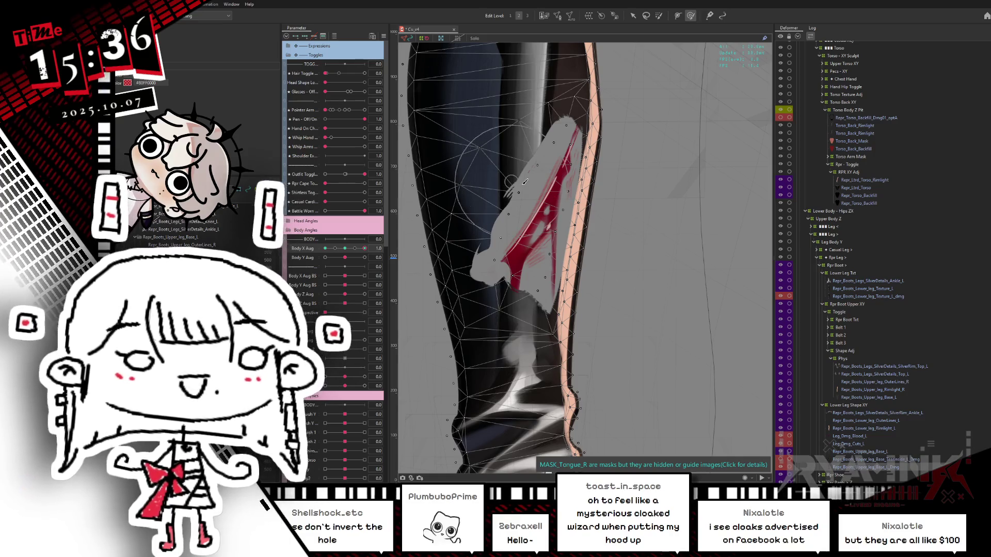
pyautogui.moveTo(490, 178)
pyautogui.mouseDown()
pyautogui.moveTo(495, 165)
pyautogui.moveTo(504, 201)
pyautogui.mouseUp()
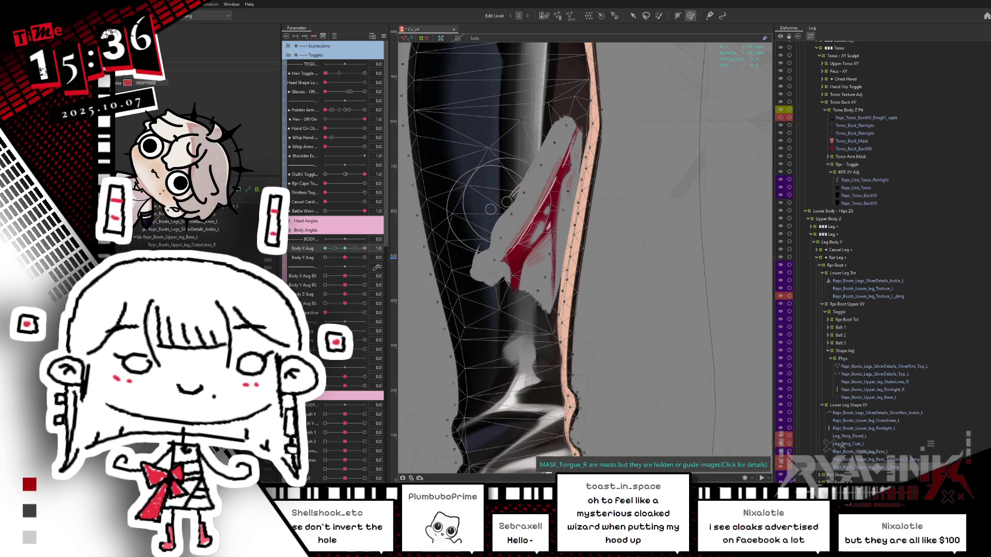
pyautogui.hotkey('ctrl', 'h')
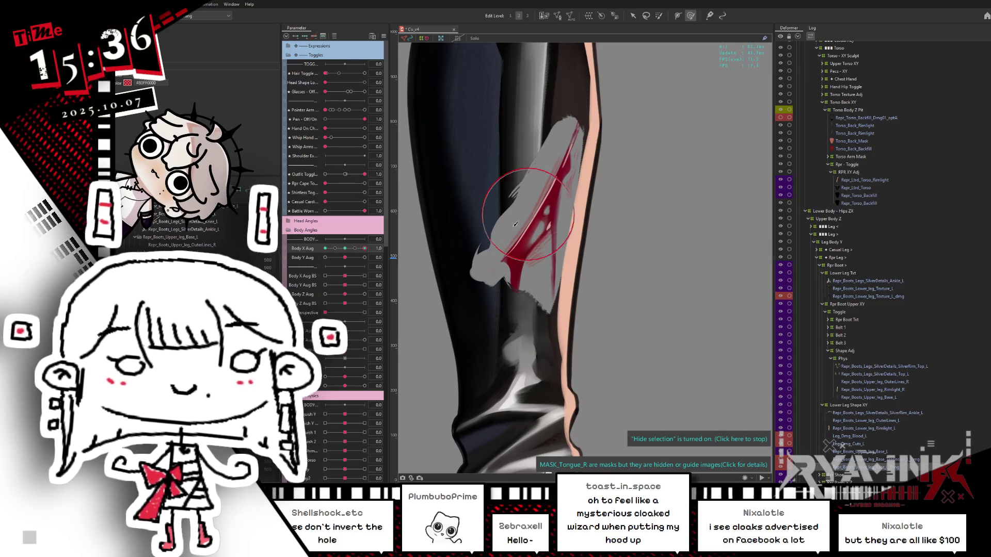
pyautogui.moveTo(490, 272)
pyautogui.mouseDown()
pyautogui.moveTo(533, 316)
pyautogui.moveTo(513, 301)
pyautogui.mouseUp()
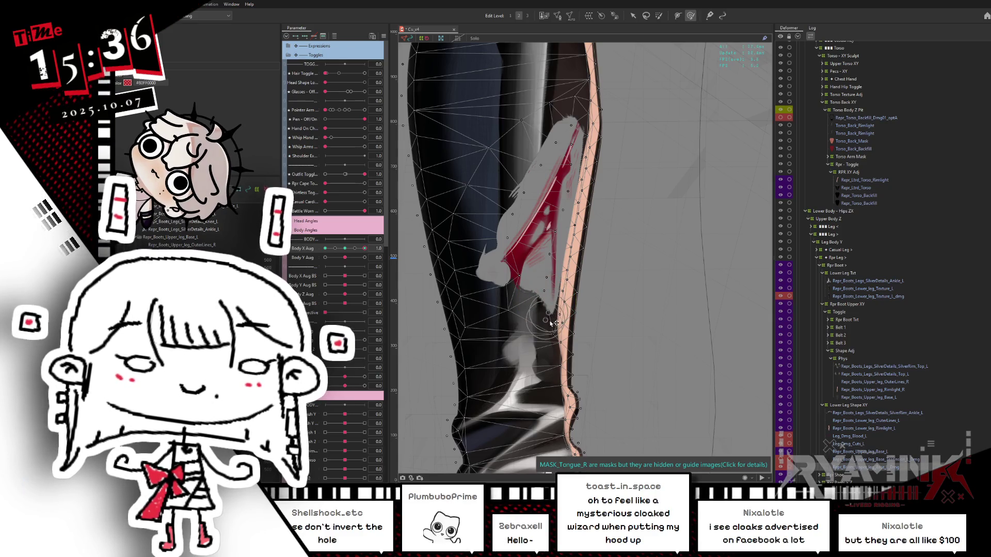
# Step: Scrub Body X Aug to test, push the tear shading further down, then reset to 0
pyautogui.moveTo(332, 260)
pyautogui.mouseDown()
pyautogui.moveTo(340, 257)
pyautogui.moveTo(314, 263)
pyautogui.moveTo(375, 249)
pyautogui.moveTo(311, 270)
pyautogui.mouseUp()
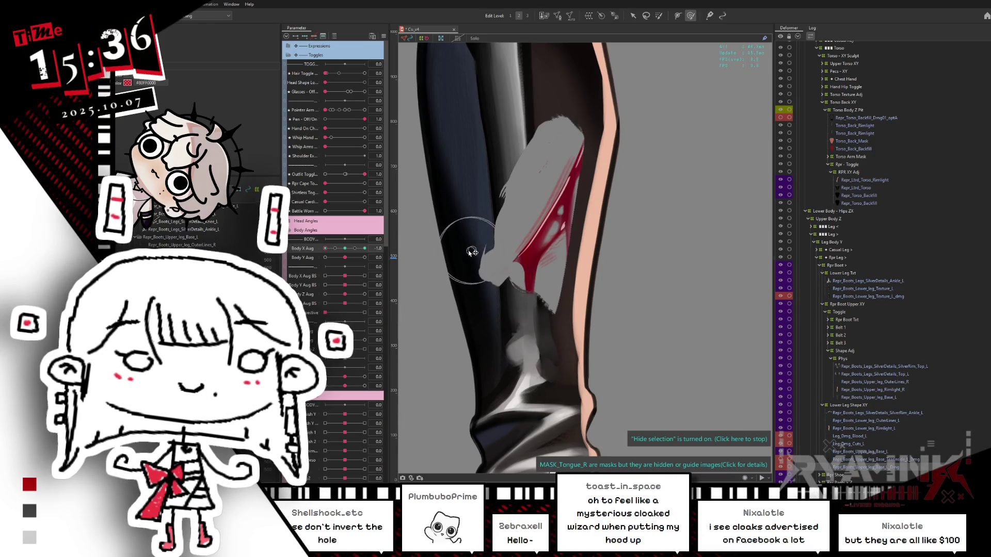
pyautogui.moveTo(325, 248); pyautogui.dragTo(370, 247)
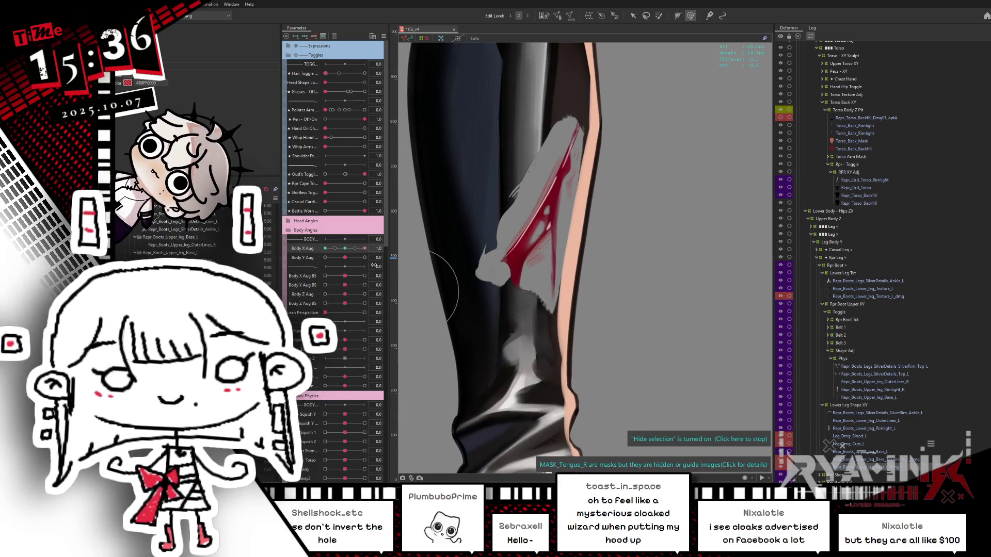
pyautogui.moveTo(349, 253); pyautogui.dragTo(315, 265)
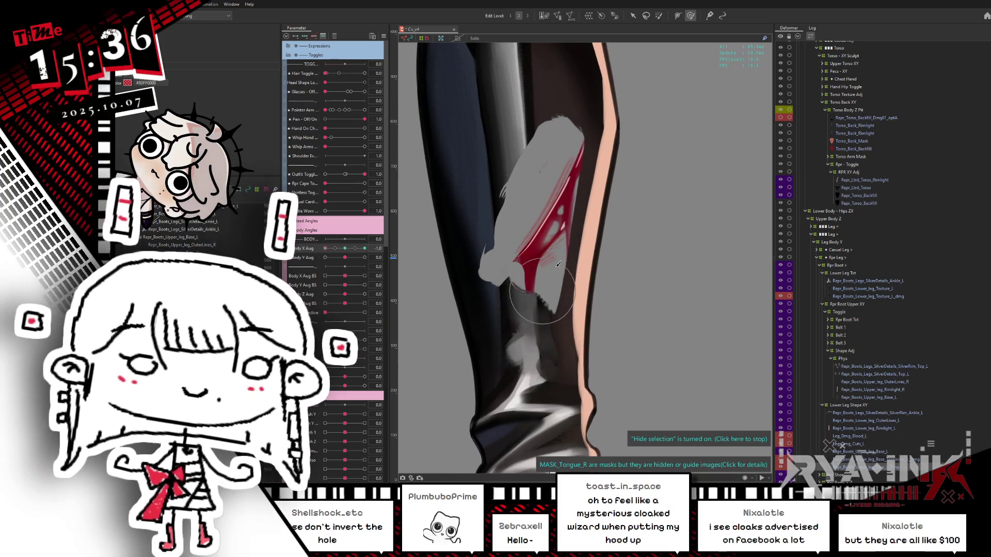
pyautogui.moveTo(563, 276)
pyautogui.mouseDown()
pyautogui.moveTo(542, 299)
pyautogui.moveTo(546, 334)
pyautogui.mouseUp()
pyautogui.moveTo(346, 250)
pyautogui.mouseDown()
pyautogui.moveTo(308, 260)
pyautogui.moveTo(365, 249)
pyautogui.mouseUp()
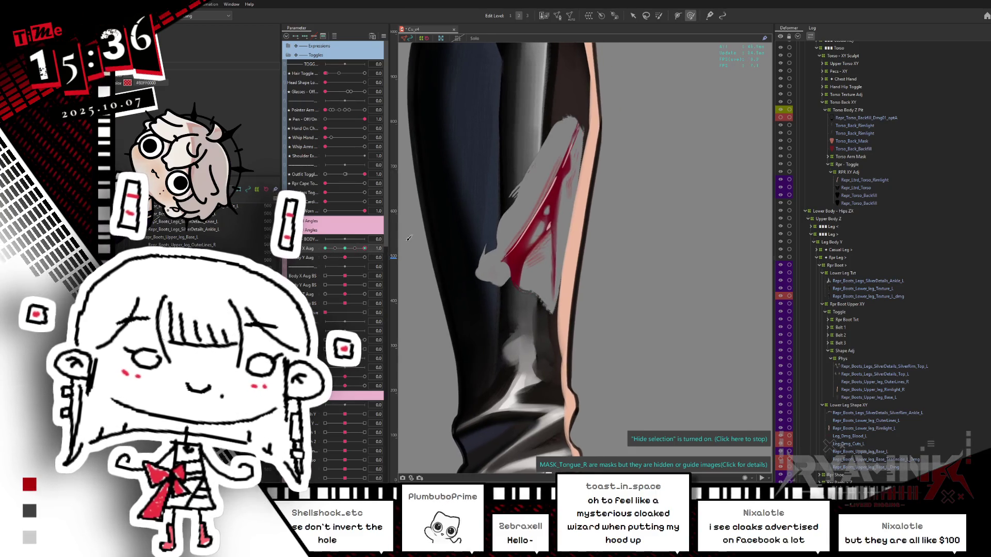
pyautogui.click(345, 248)
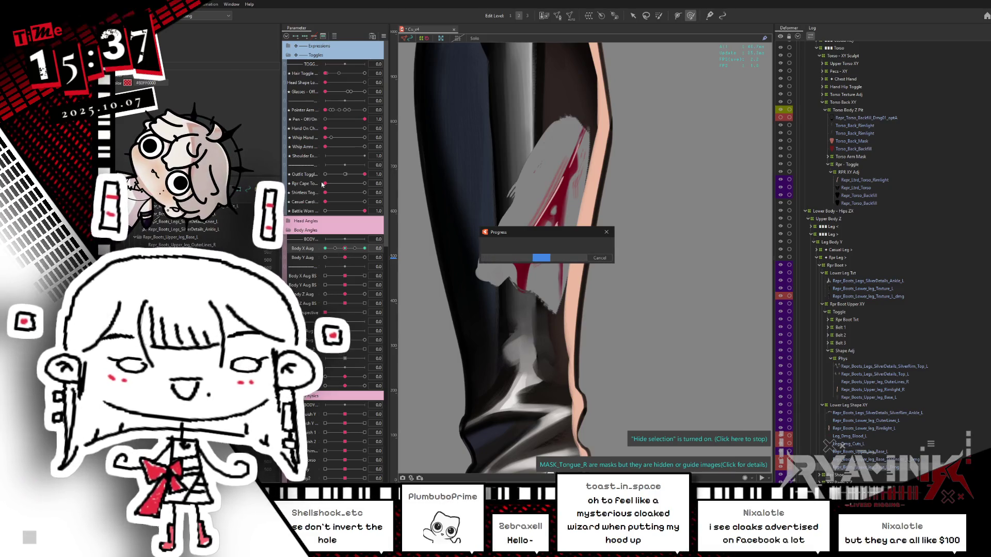
# Step: Test the leg at the Body Y Aug minimum, reset, and reselect the leg mesh vertices in Mesh Edit
pyautogui.moveTo(345, 257); pyautogui.dragTo(320, 260)
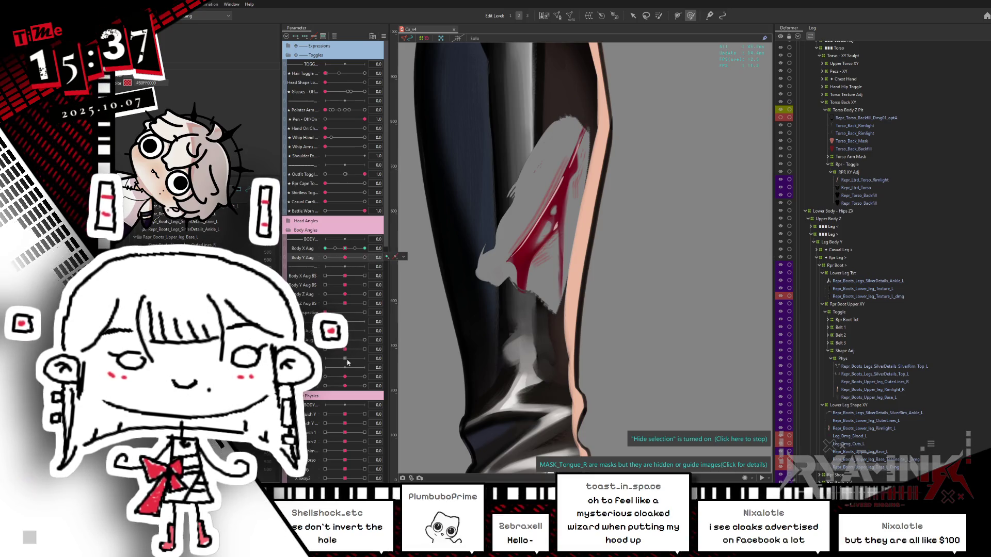
pyautogui.moveTo(345, 386)
pyautogui.mouseDown()
pyautogui.moveTo(325, 386)
pyautogui.moveTo(396, 342)
pyautogui.mouseUp()
pyautogui.click(351, 386)
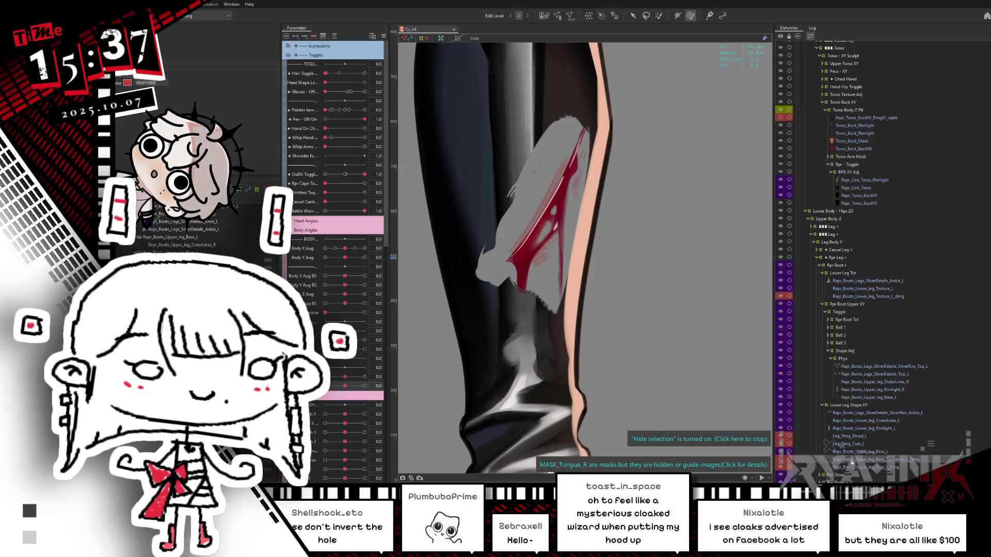
pyautogui.click(743, 439)
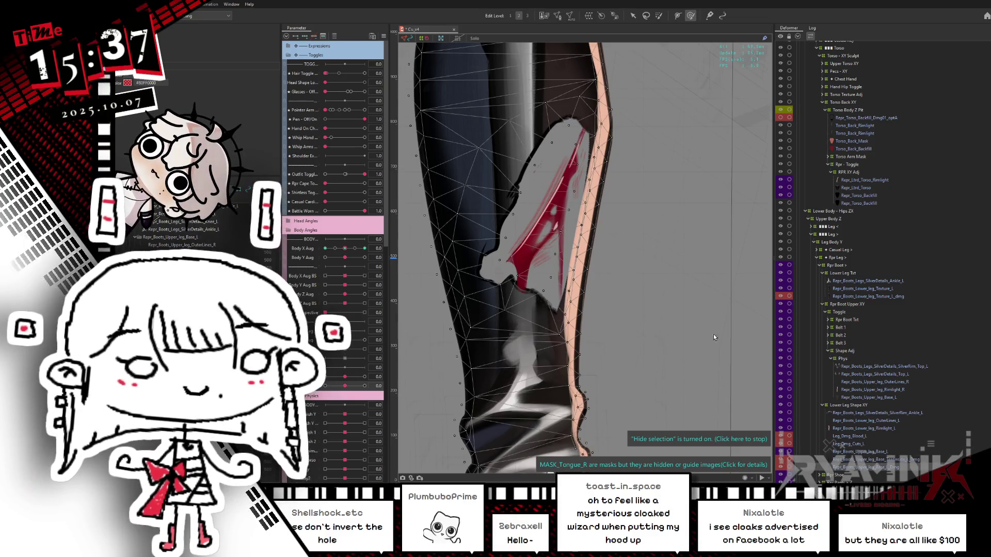
pyautogui.click(558, 15)
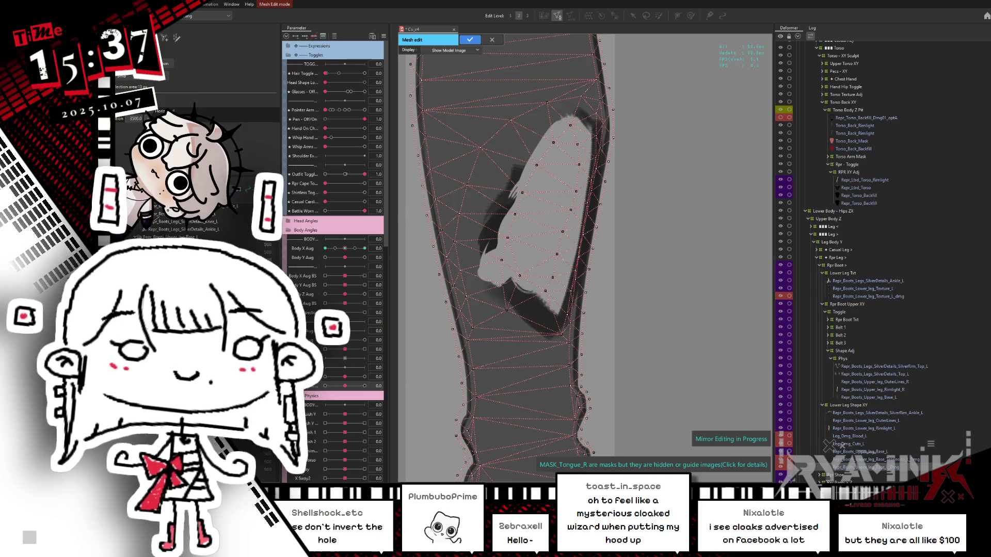
pyautogui.moveTo(471, 104)
pyautogui.mouseDown()
pyautogui.moveTo(614, 217)
pyautogui.moveTo(584, 236)
pyautogui.mouseUp()
pyautogui.click(477, 38)
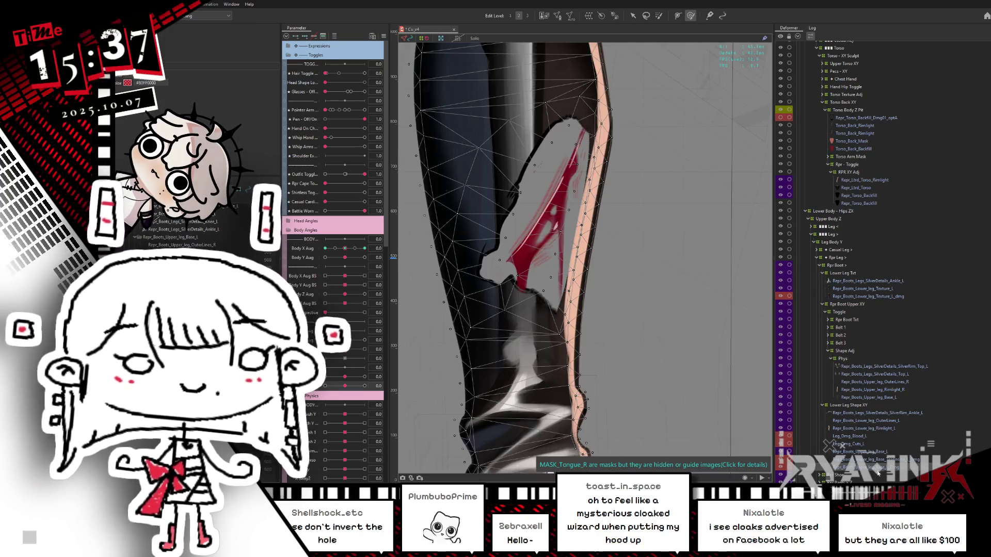
# Step: Delete the stray vertices on the left edge and lower tail of the cut damage mesh
pyautogui.click(864, 459)
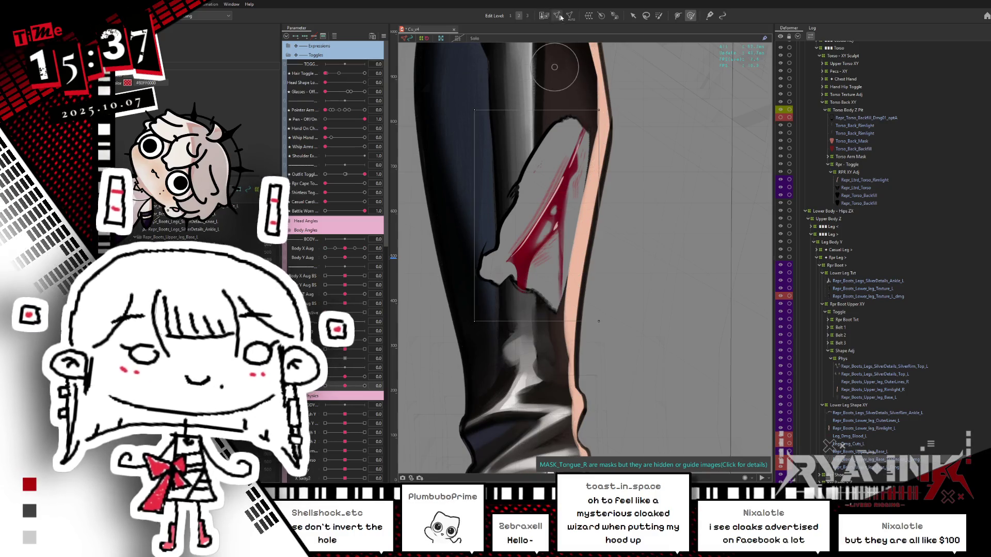
pyautogui.click(559, 16)
pyautogui.moveTo(434, 148); pyautogui.dragTo(431, 155)
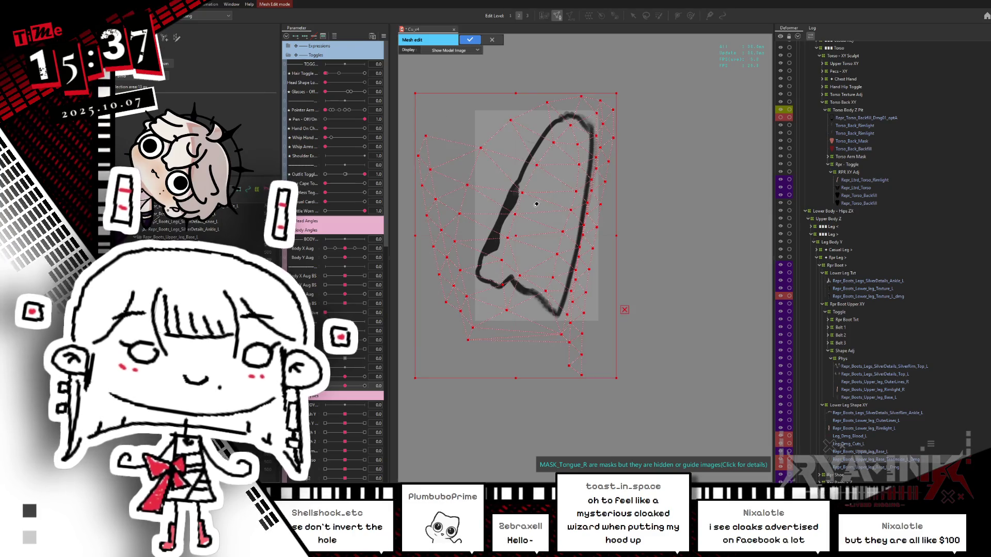
pyautogui.press('Delete')
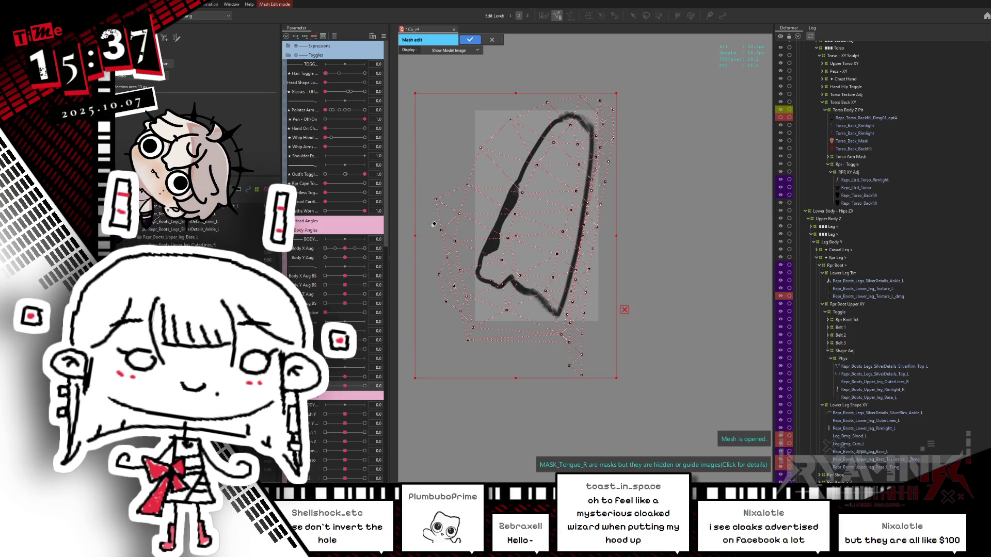
pyautogui.click(455, 327)
pyautogui.moveTo(556, 355); pyautogui.dragTo(588, 382)
pyautogui.press('Delete')
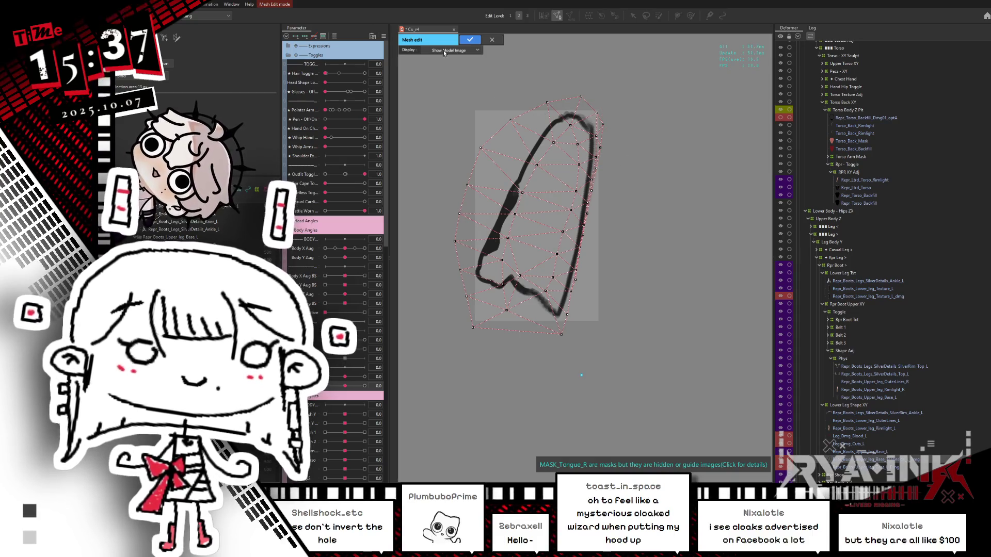
pyautogui.click(468, 39)
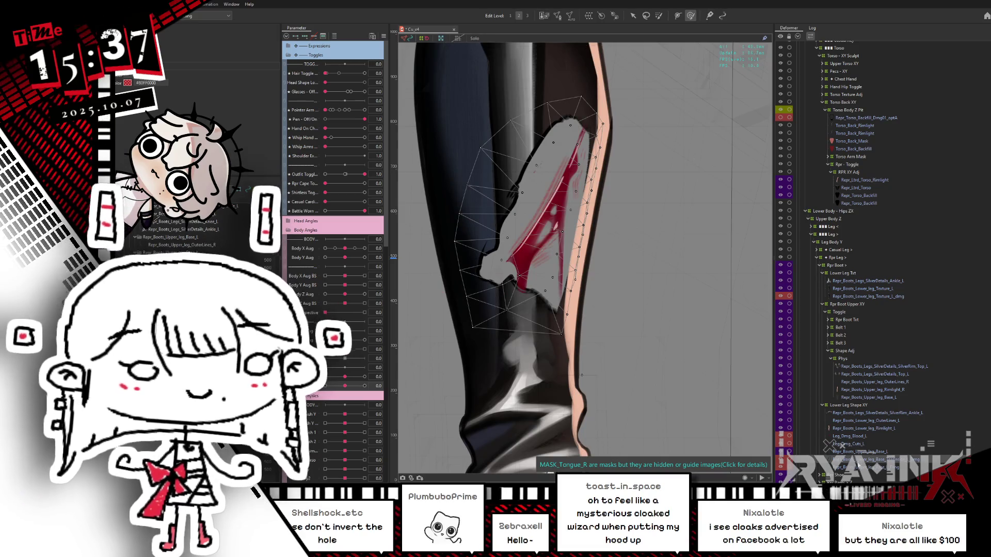
# Step: Reselect all the leg mesh vertices and apply the mask mesh edits
pyautogui.click(560, 113)
pyautogui.doubleClick(560, 114)
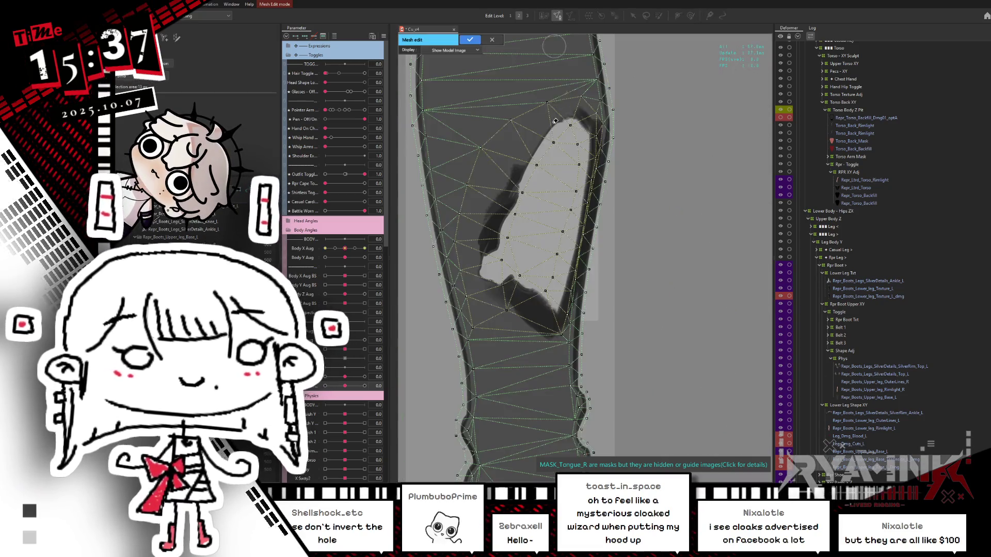
pyautogui.moveTo(417, 380)
pyautogui.mouseDown()
pyautogui.moveTo(602, 90)
pyautogui.moveTo(668, 88)
pyautogui.mouseUp()
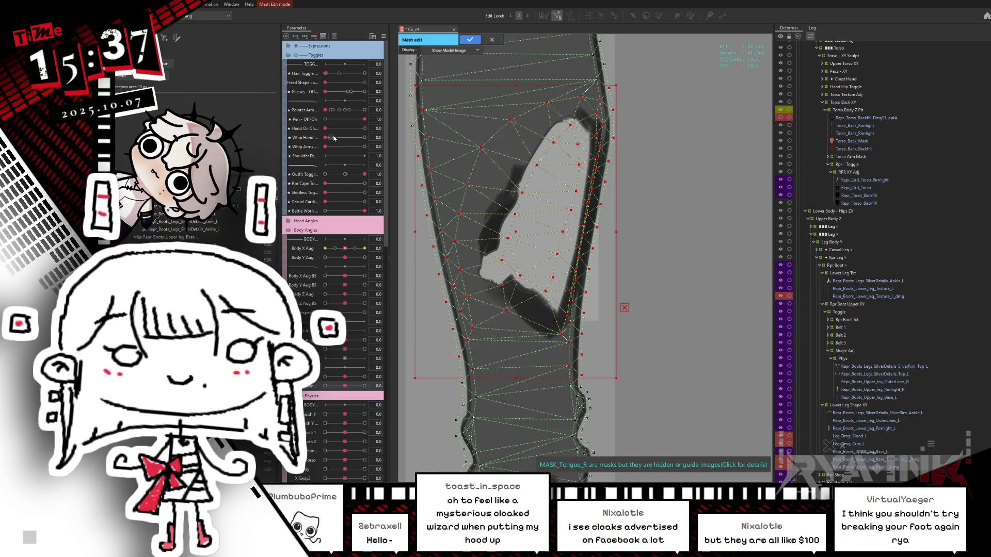
pyautogui.click(471, 40)
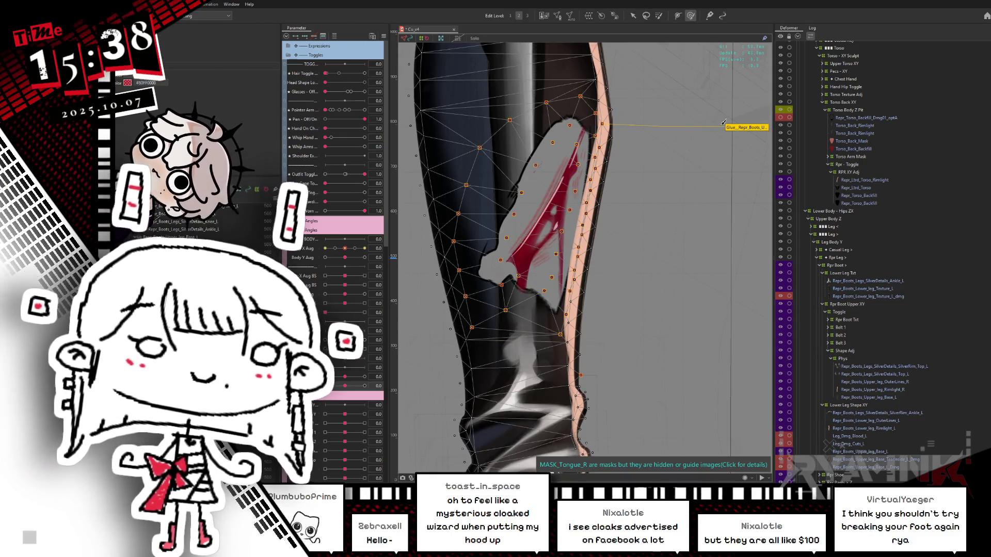
# Step: Enlarge the Deform Brush and push the wound area down, checking it at the body extremes
pyautogui.press('b')
pyautogui.moveTo(530, 185); pyautogui.dragTo(568, 196)
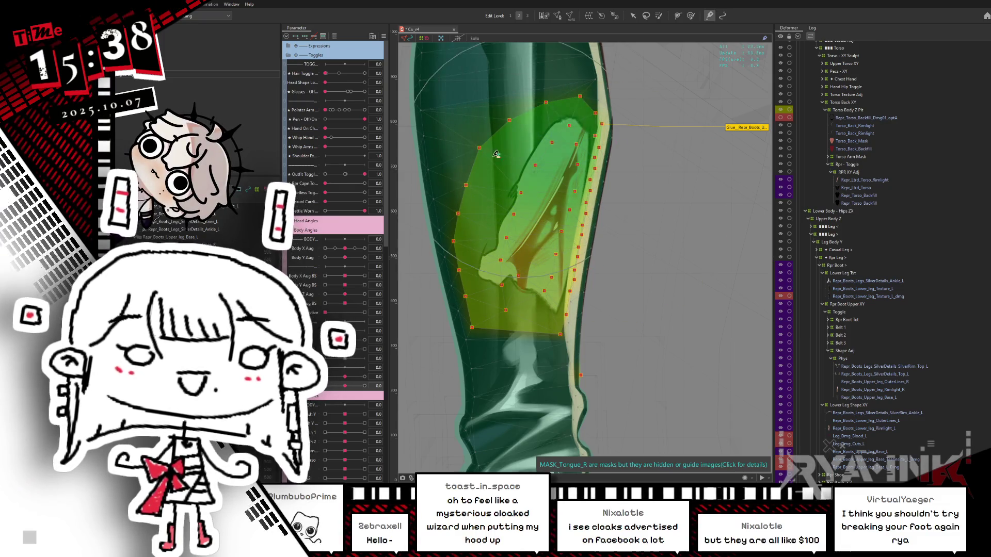
pyautogui.moveTo(499, 149)
pyautogui.mouseDown()
pyautogui.moveTo(504, 213)
pyautogui.moveTo(578, 288)
pyautogui.moveTo(506, 216)
pyautogui.moveTo(457, 328)
pyautogui.moveTo(470, 155)
pyautogui.mouseUp()
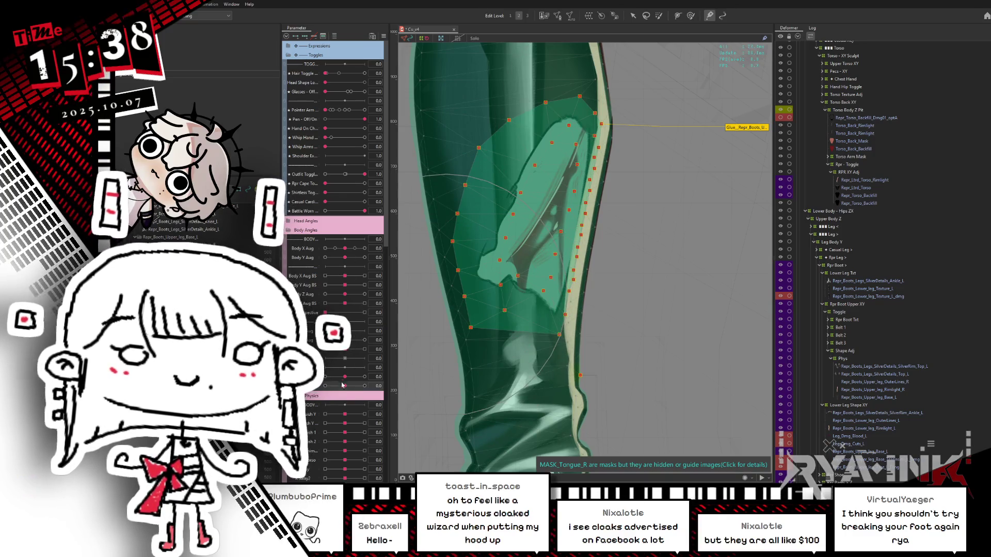
pyautogui.moveTo(336, 388); pyautogui.dragTo(327, 402)
pyautogui.moveTo(345, 249)
pyautogui.mouseDown()
pyautogui.moveTo(326, 249)
pyautogui.moveTo(351, 262)
pyautogui.mouseUp()
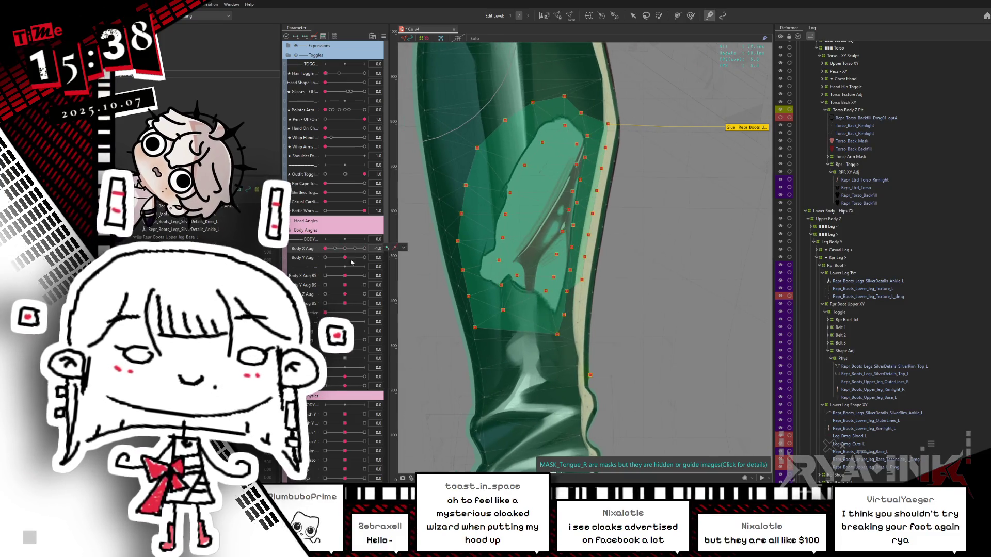
pyautogui.click(345, 248)
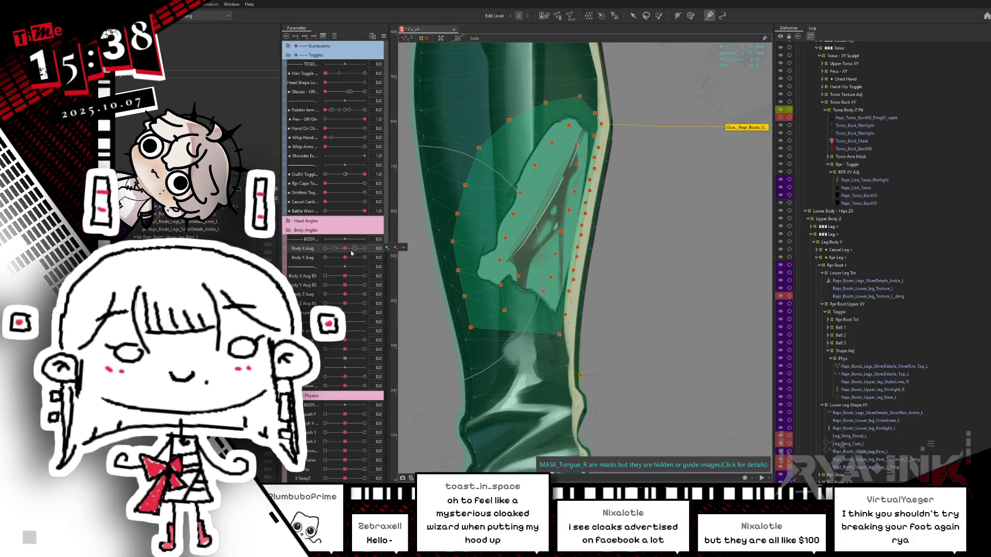
# Step: Preview the wound at Body X Aug -1 and 1, returning to 0 each time
pyautogui.hotkey('ctrl', 'h')
pyautogui.moveTo(345, 248)
pyautogui.mouseDown()
pyautogui.moveTo(316, 252)
pyautogui.moveTo(371, 238)
pyautogui.mouseUp()
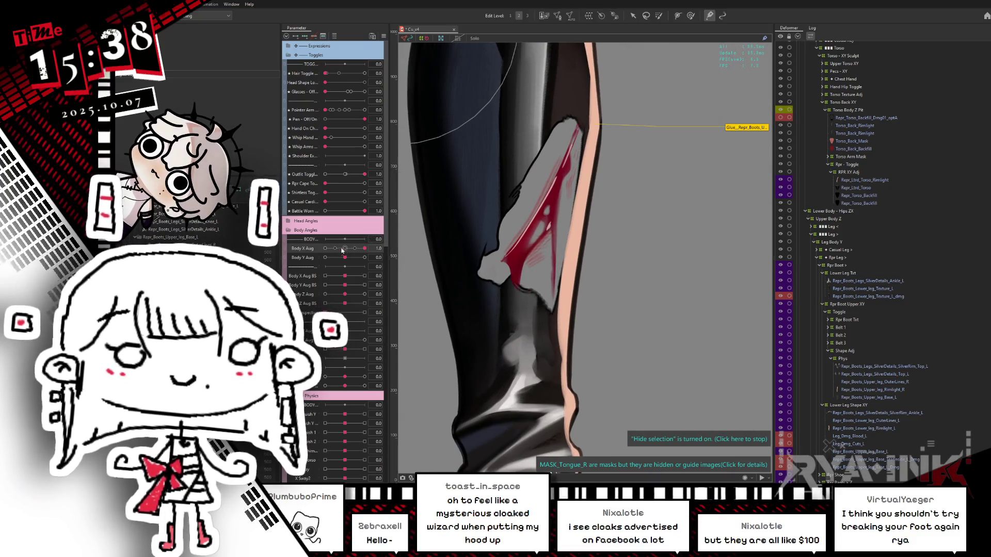
pyautogui.click(346, 250)
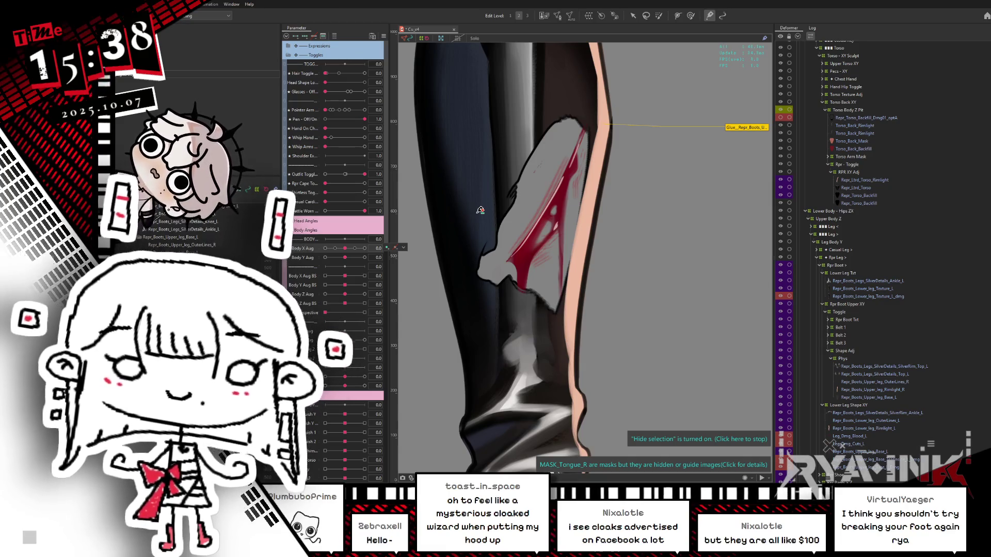
pyautogui.click(365, 248)
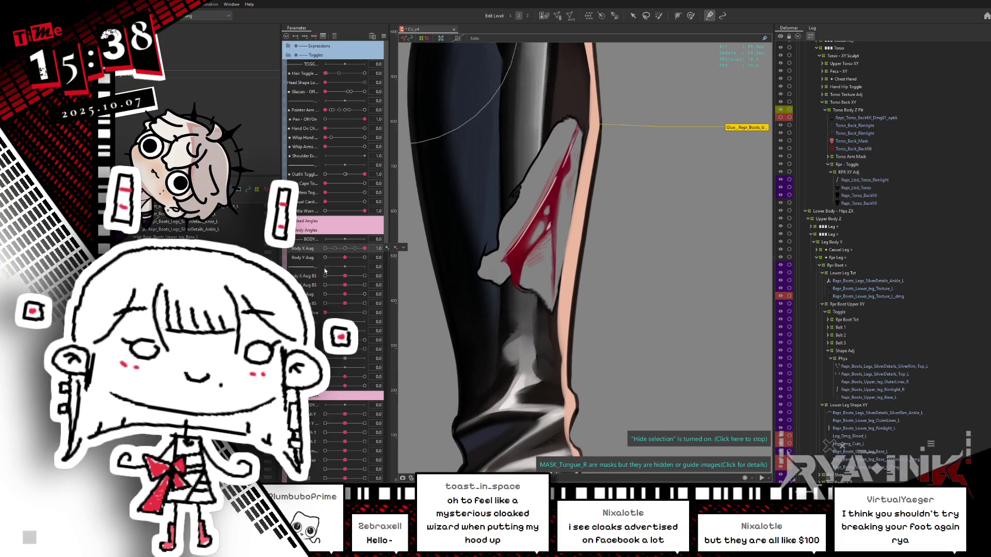
pyautogui.click(345, 249)
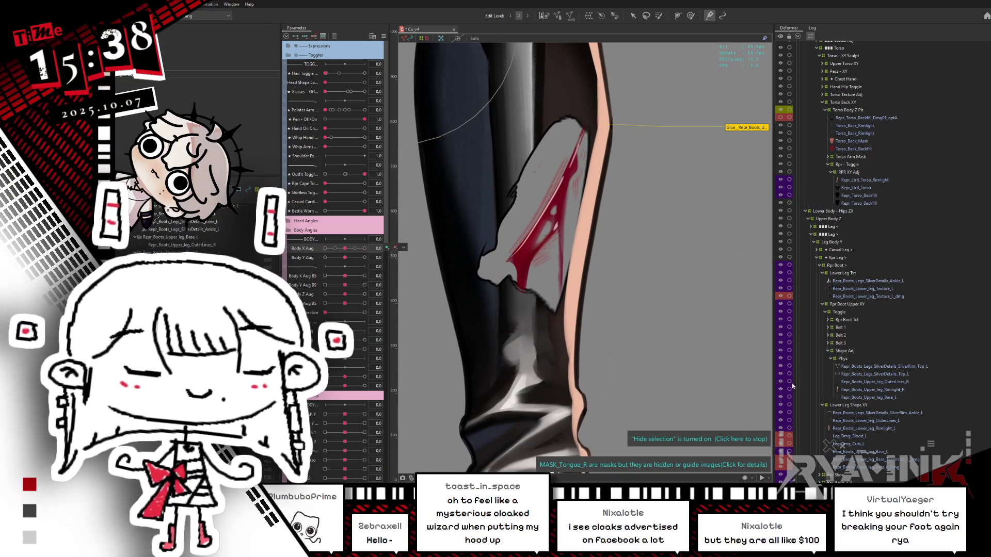
# Step: Select the Lower_Leg_L art mesh under Base Leg, show it in Solo, and restore the full boots view
pyautogui.click(836, 274)
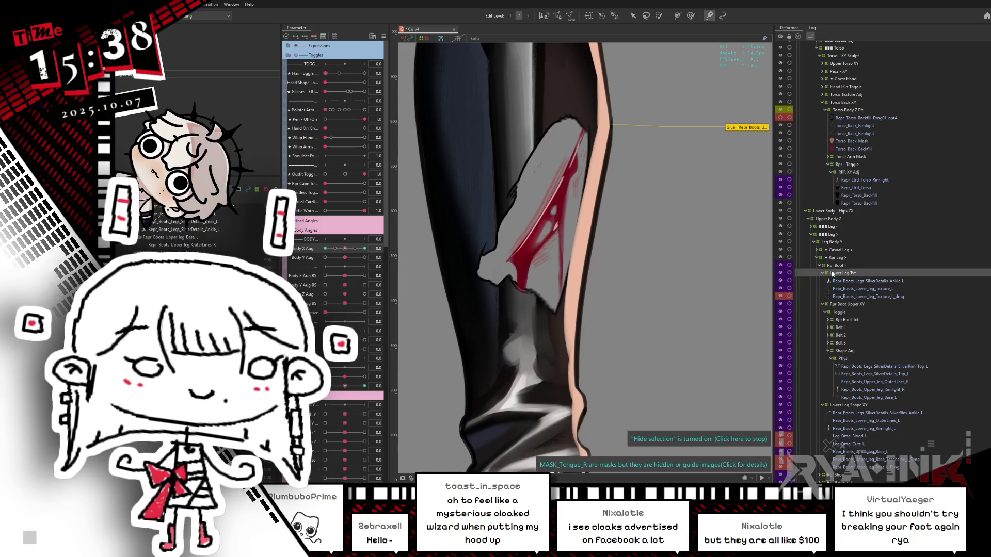
pyautogui.scroll(-3, 847, 339)
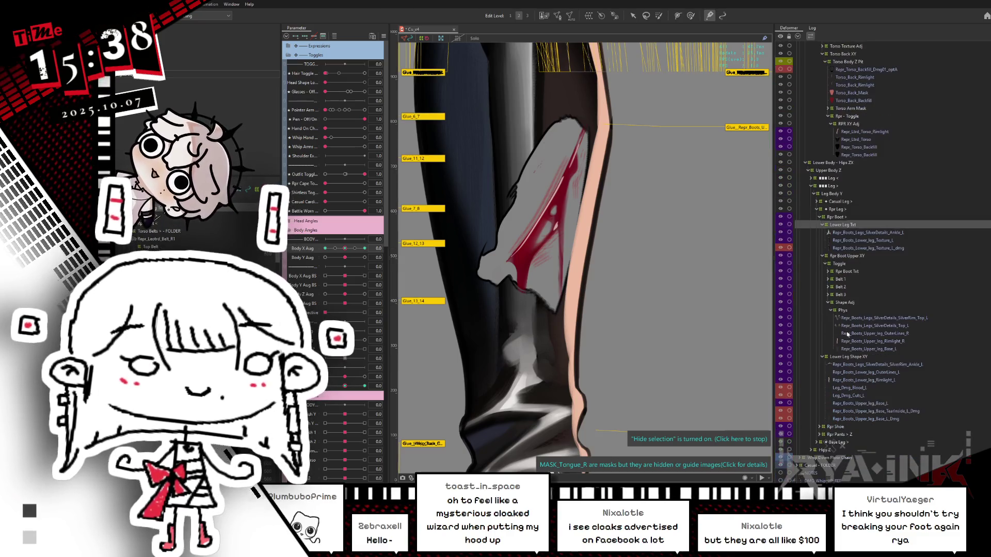
pyautogui.click(831, 443)
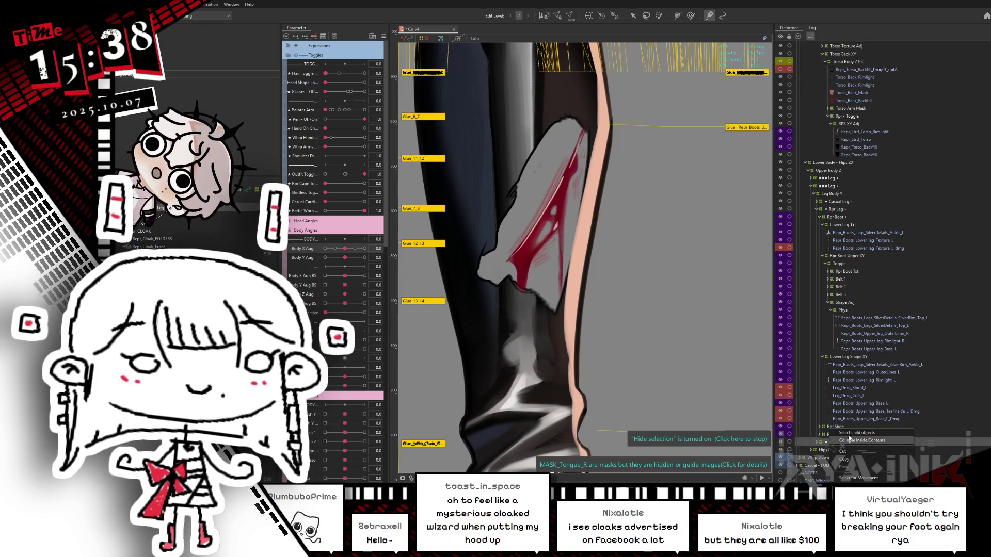
pyautogui.scroll(-2, 858, 474)
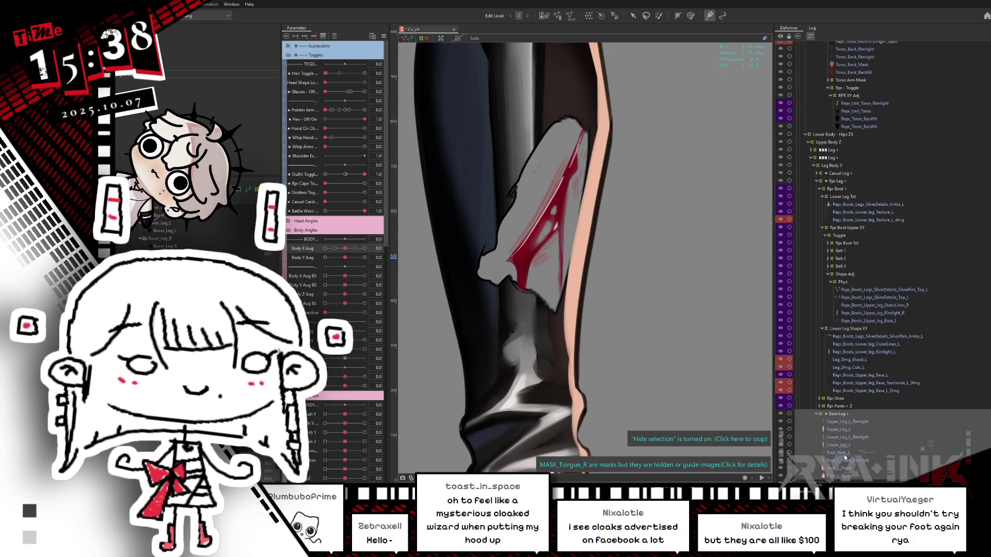
pyautogui.click(843, 446)
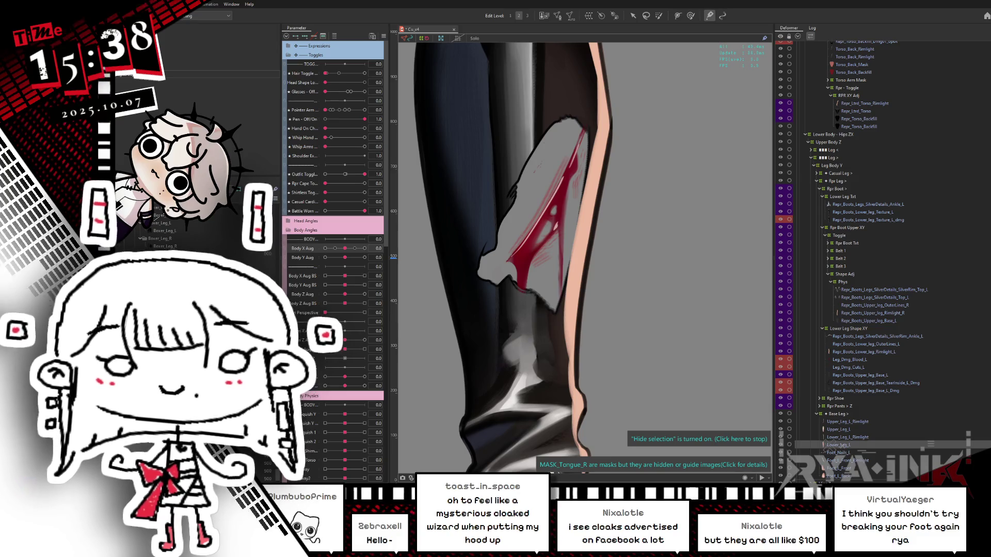
pyautogui.scroll(-5, 539, 306)
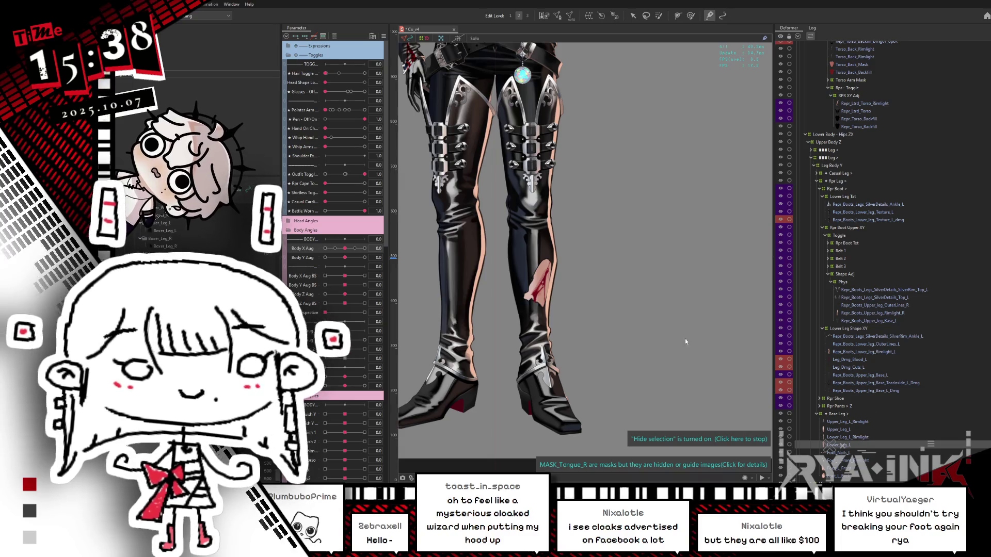
pyautogui.press('s')
pyautogui.press('s')
pyautogui.moveTo(342, 251)
pyautogui.mouseDown()
pyautogui.moveTo(350, 253)
pyautogui.moveTo(328, 256)
pyautogui.moveTo(345, 256)
pyautogui.mouseUp()
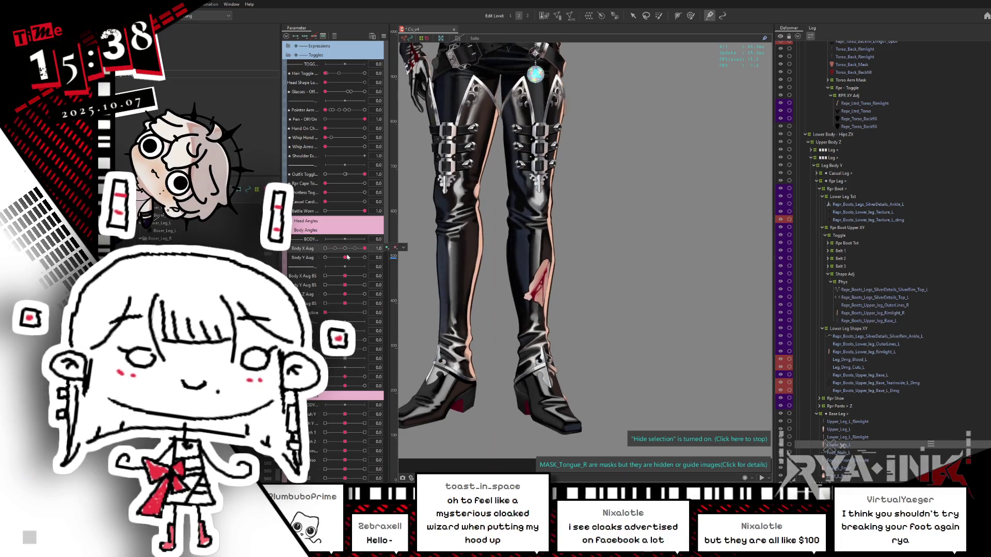
pyautogui.click(531, 305)
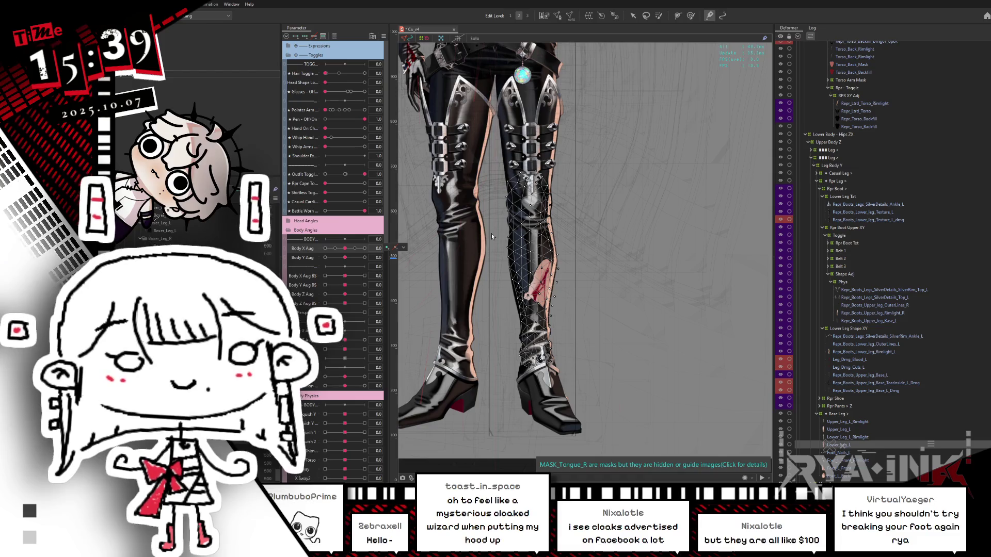
# Step: Zoom in on the lower-leg wound and select the lower leg's deformer
pyautogui.scroll(3, 532, 304)
pyautogui.moveTo(620, 268)
pyautogui.mouseDown()
pyautogui.moveTo(535, 215)
pyautogui.moveTo(534, 153)
pyautogui.mouseUp()
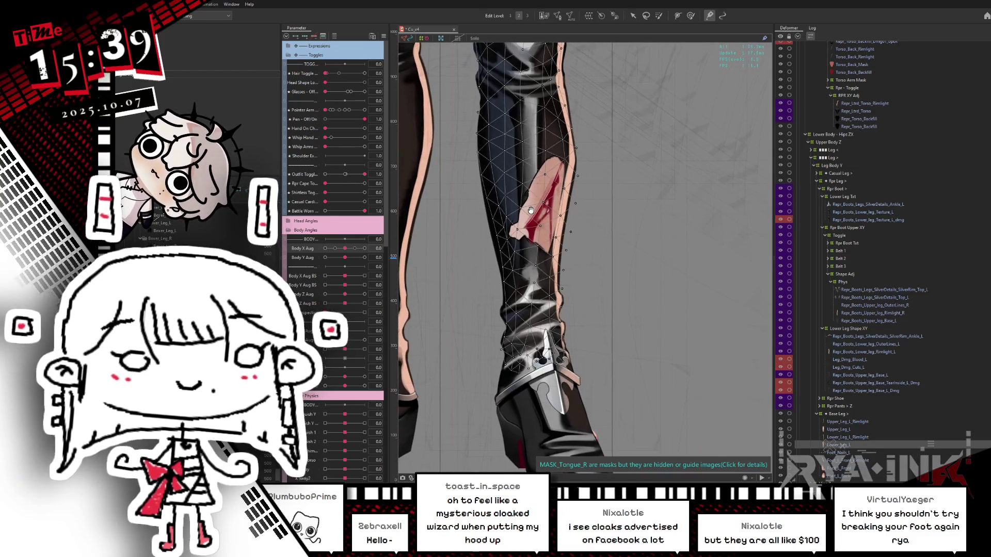
pyautogui.moveTo(345, 248)
pyautogui.mouseDown()
pyautogui.moveTo(376, 244)
pyautogui.moveTo(344, 250)
pyautogui.mouseUp()
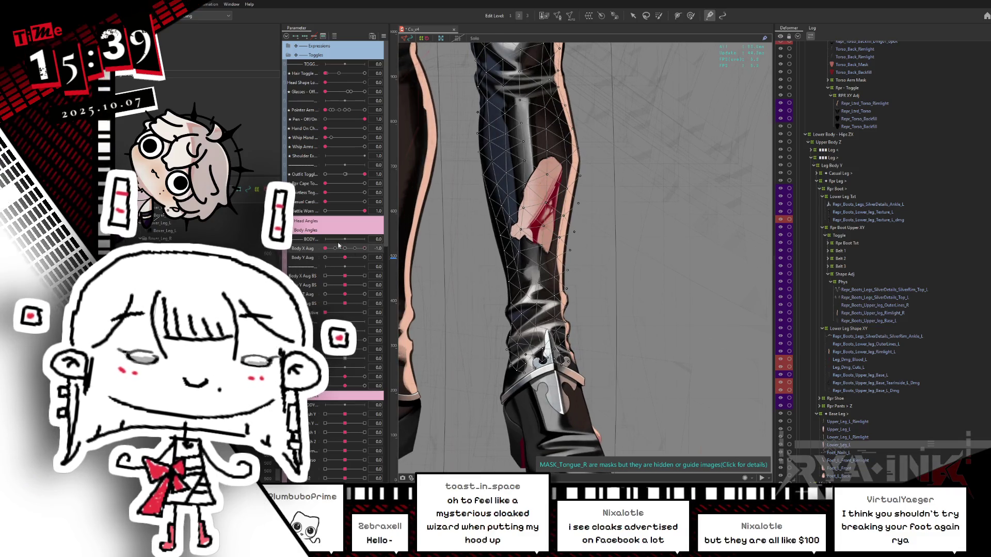
pyautogui.click(788, 328)
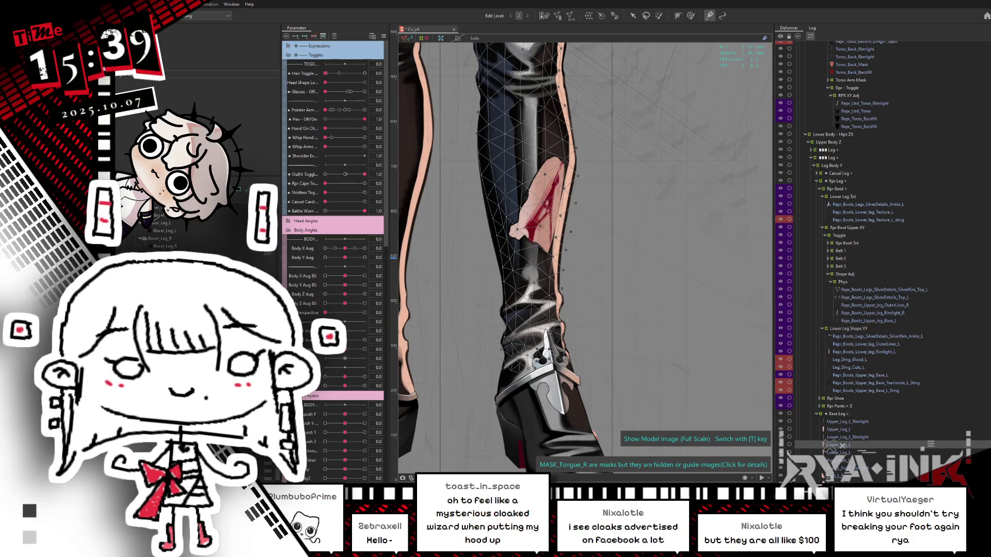
# Step: Move Lower_Leg_L into Lower Leg Shape XY next to Leg_Dmg_Blood_L and open its mesh
pyautogui.moveTo(838, 445); pyautogui.dragTo(839, 420)
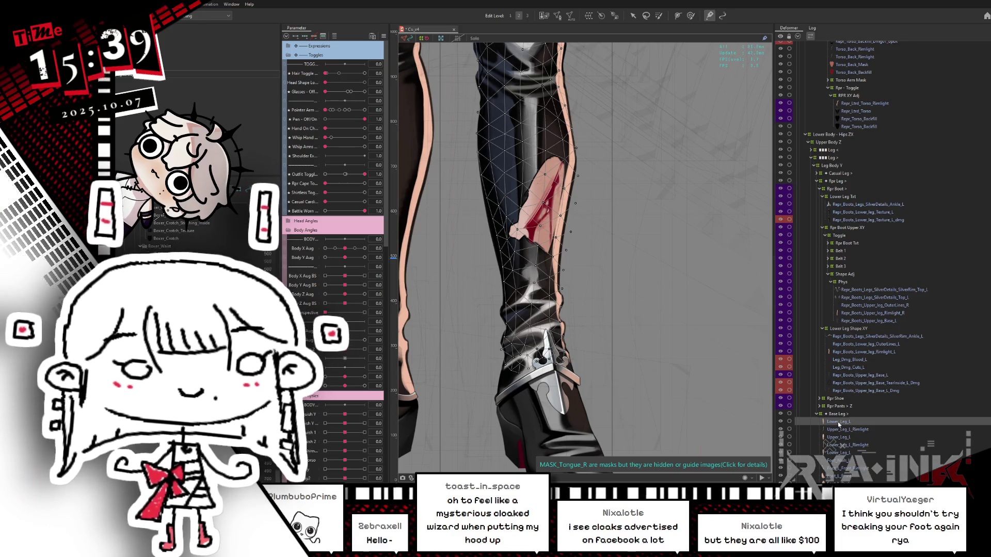
pyautogui.moveTo(853, 344); pyautogui.dragTo(849, 335)
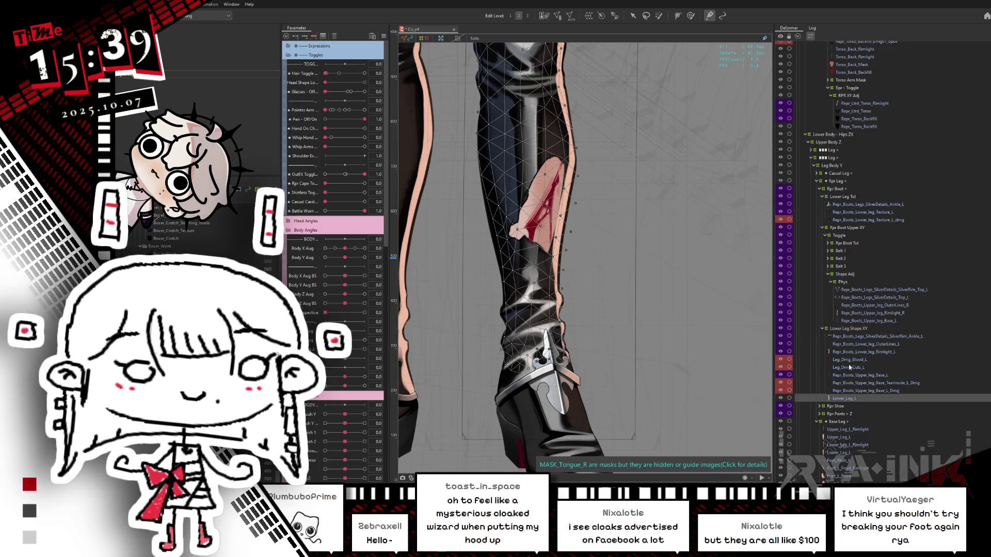
pyautogui.moveTo(849, 398)
pyautogui.mouseDown()
pyautogui.moveTo(854, 358)
pyautogui.moveTo(864, 368)
pyautogui.moveTo(846, 362)
pyautogui.mouseUp()
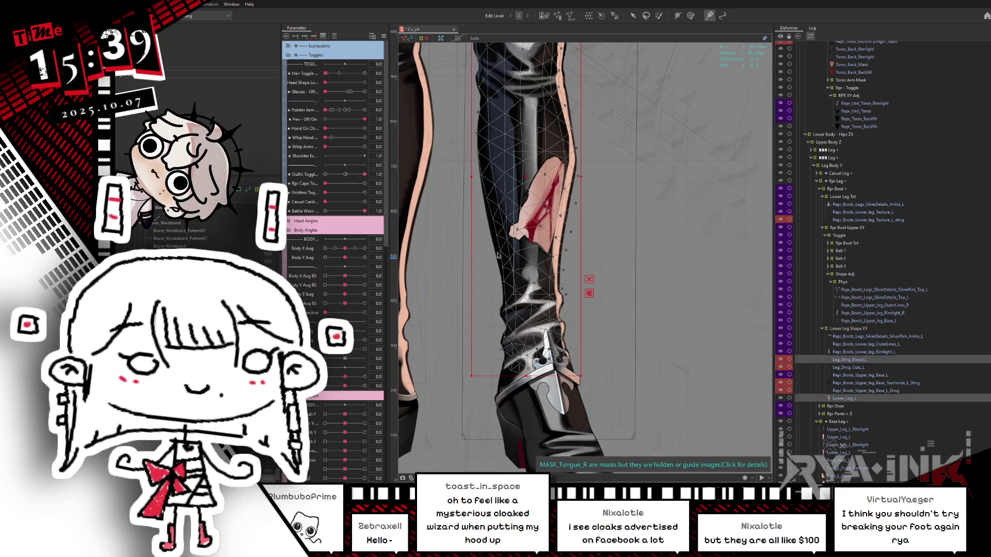
pyautogui.click(854, 361)
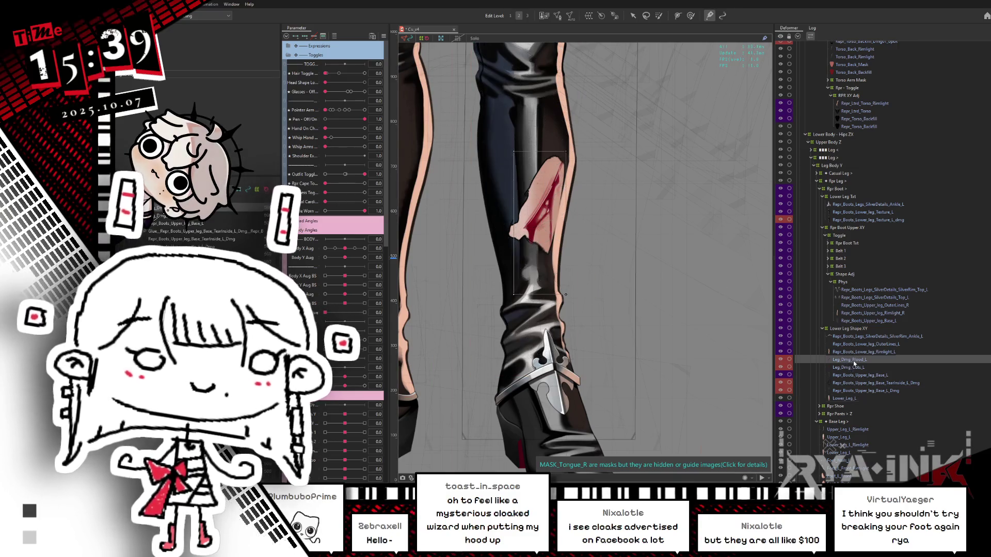
pyautogui.click(849, 399)
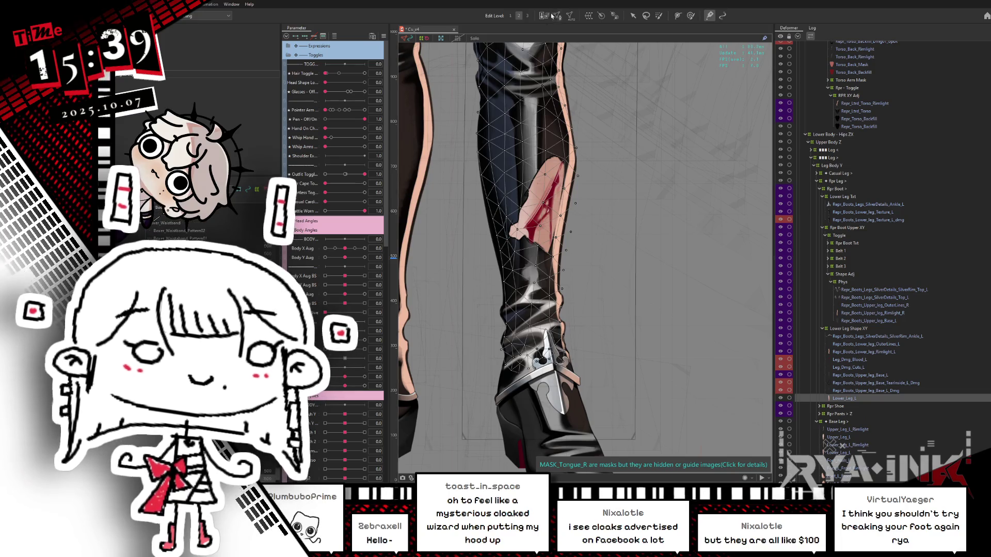
pyautogui.click(557, 16)
# Step: Apply the Lower_Leg_L mesh edit, then regenerate and apply the mesh for Leg_Dmg_Blood_L and Leg_Dmg_Cuts_L
pyautogui.moveTo(631, 107)
pyautogui.mouseDown()
pyautogui.moveTo(452, 344)
pyautogui.moveTo(436, 350)
pyautogui.mouseUp()
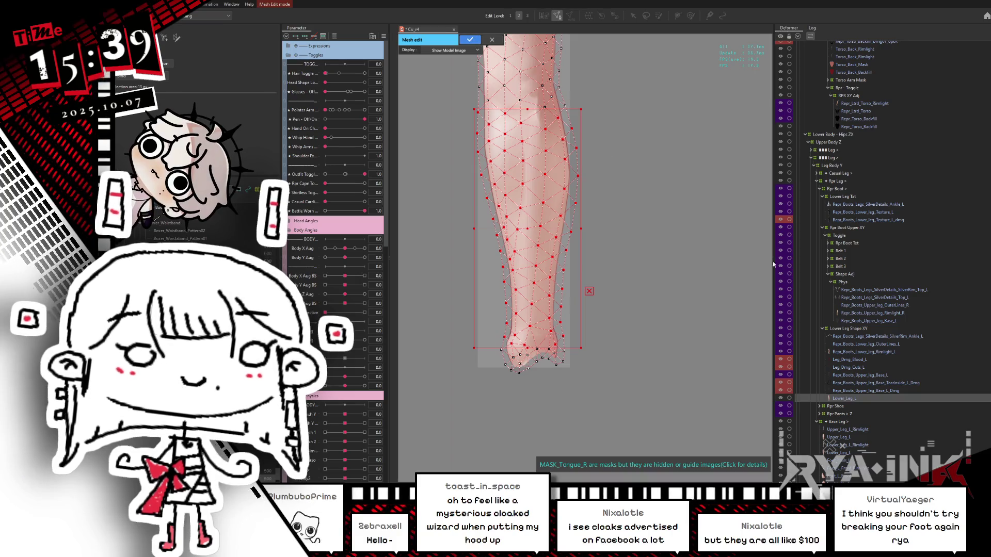
pyautogui.click(470, 39)
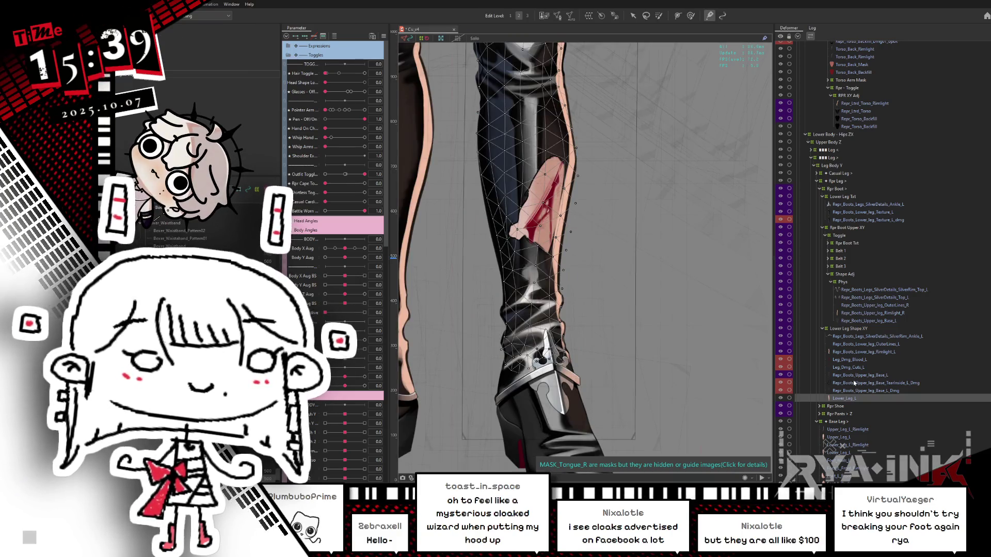
pyautogui.click(854, 361)
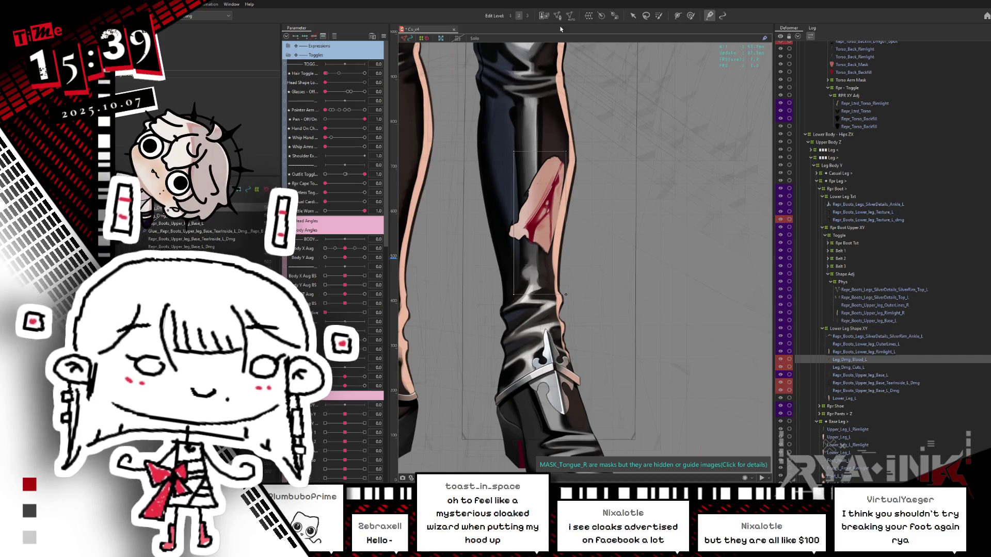
pyautogui.keyDown('ctrl'); pyautogui.click(841, 367); pyautogui.keyUp('ctrl')
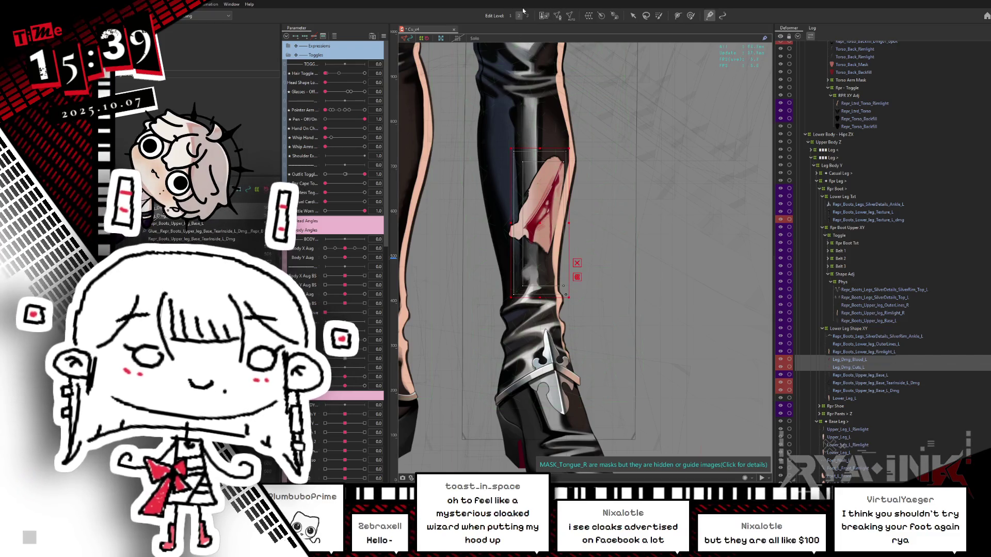
pyautogui.click(558, 16)
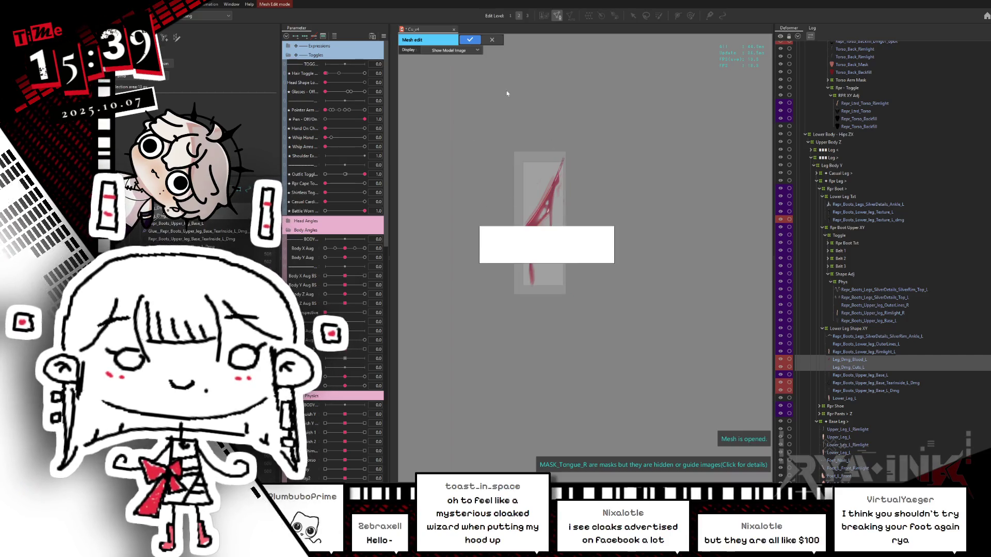
pyautogui.click(464, 41)
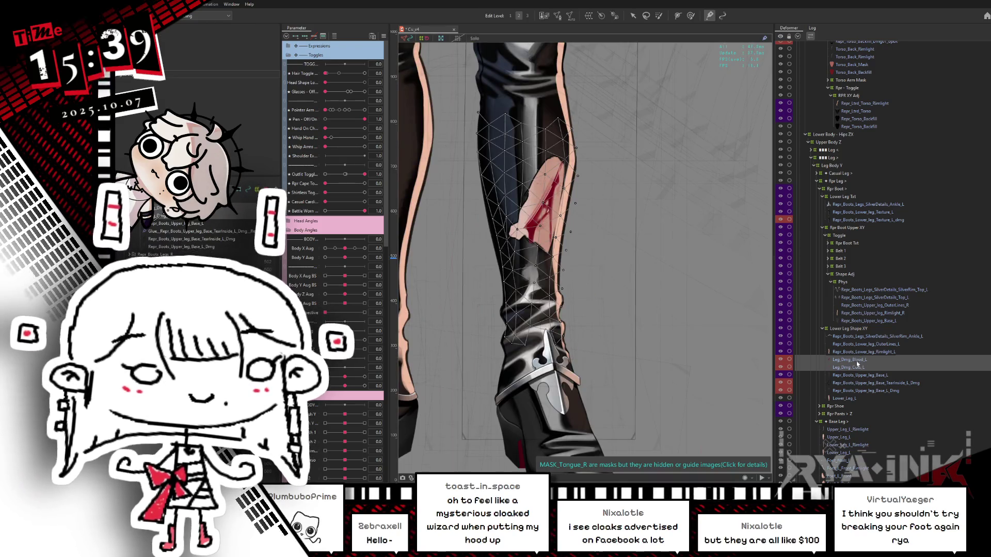
# Step: Select Lower_Leg_L and test Body X Aug at -1 and 1
pyautogui.click(467, 236)
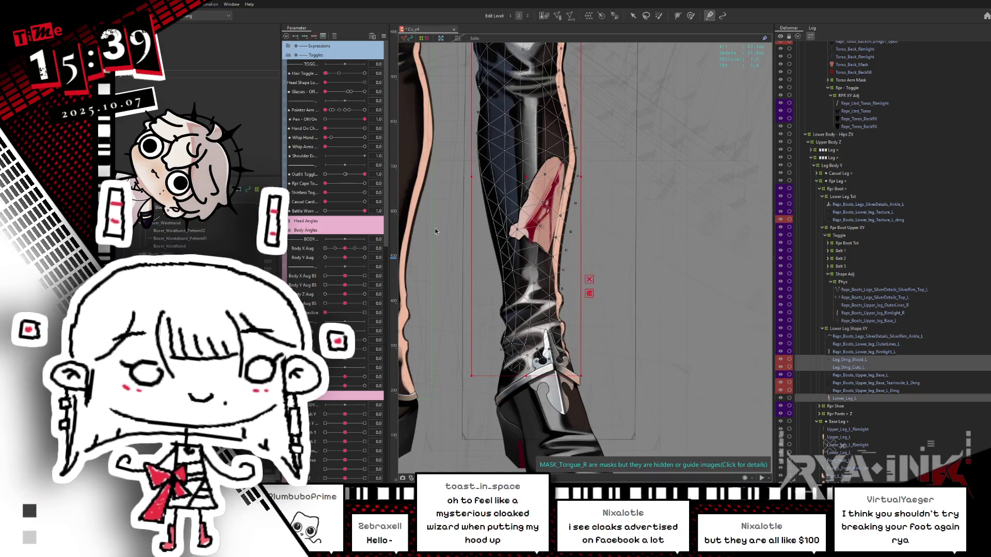
pyautogui.click(325, 248)
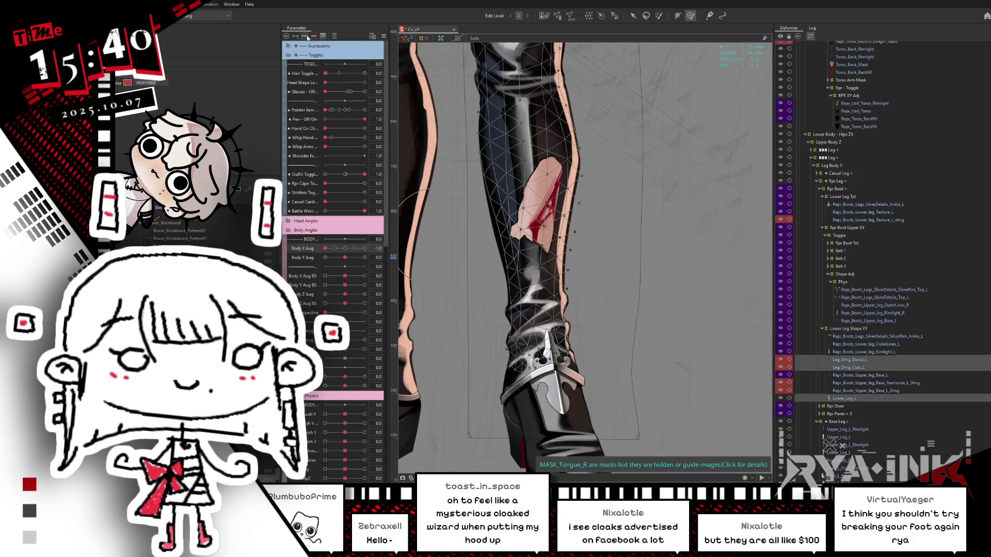
pyautogui.click(366, 248)
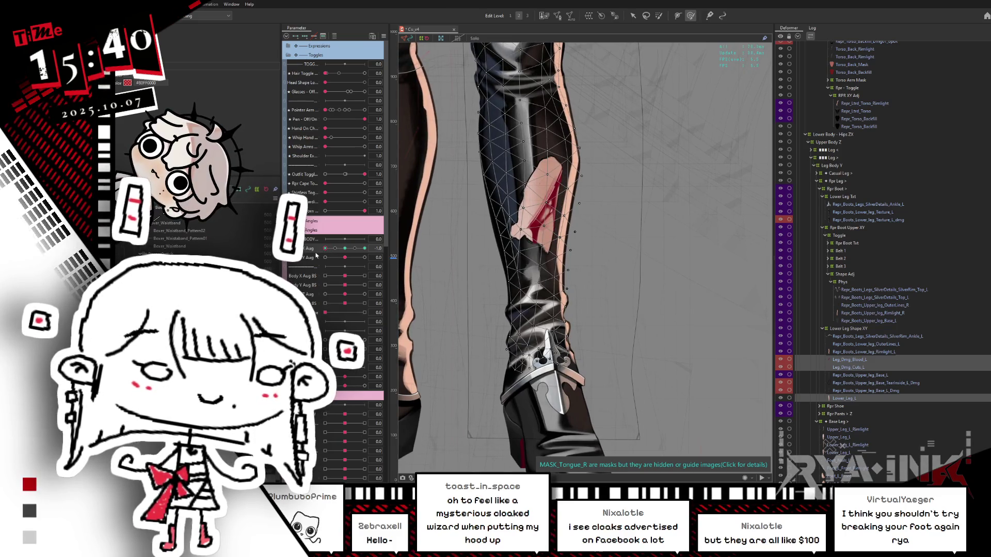
# Step: Set Body X Aug to about -0.5 and drag Leg_Dmg_Cuts_L and Leg_Dmg_Blood_L under Lower Leg Txt
pyautogui.moveTo(320, 250); pyautogui.dragTo(350, 254)
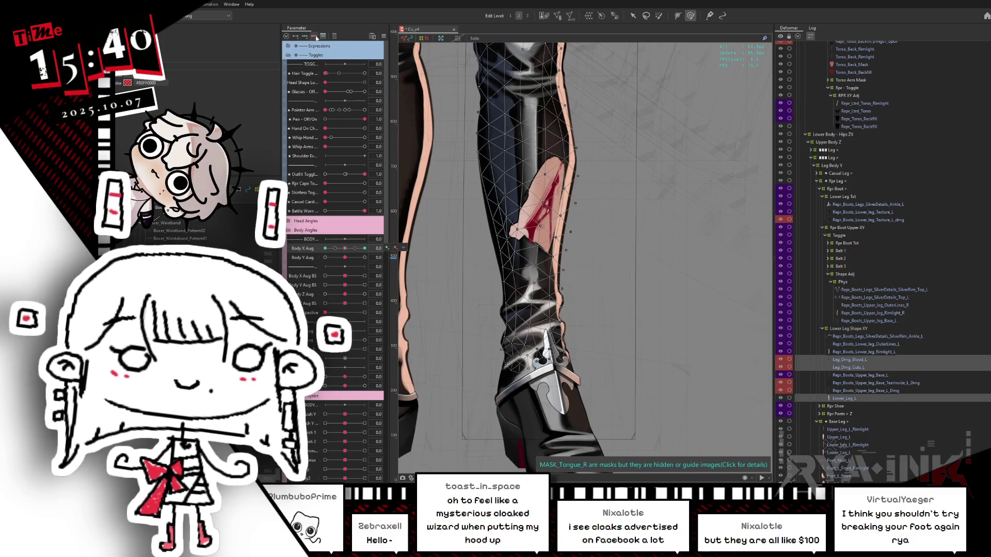
pyautogui.click(859, 363)
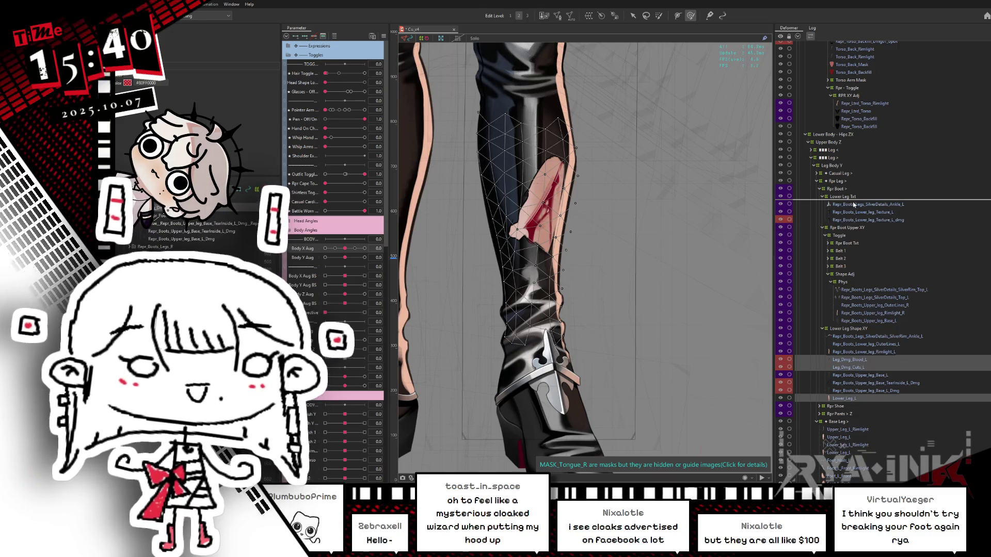
pyautogui.moveTo(850, 202); pyautogui.dragTo(842, 208)
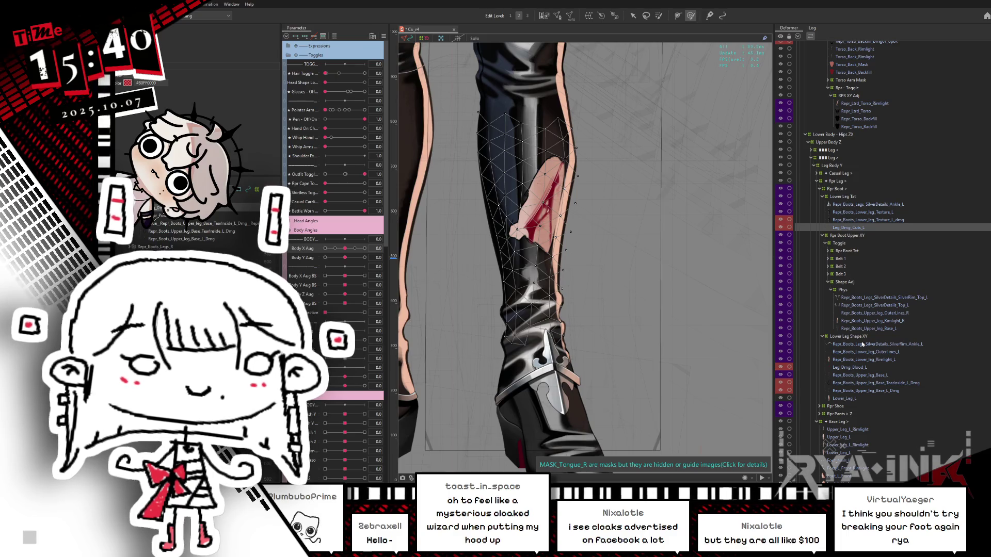
pyautogui.click(848, 368)
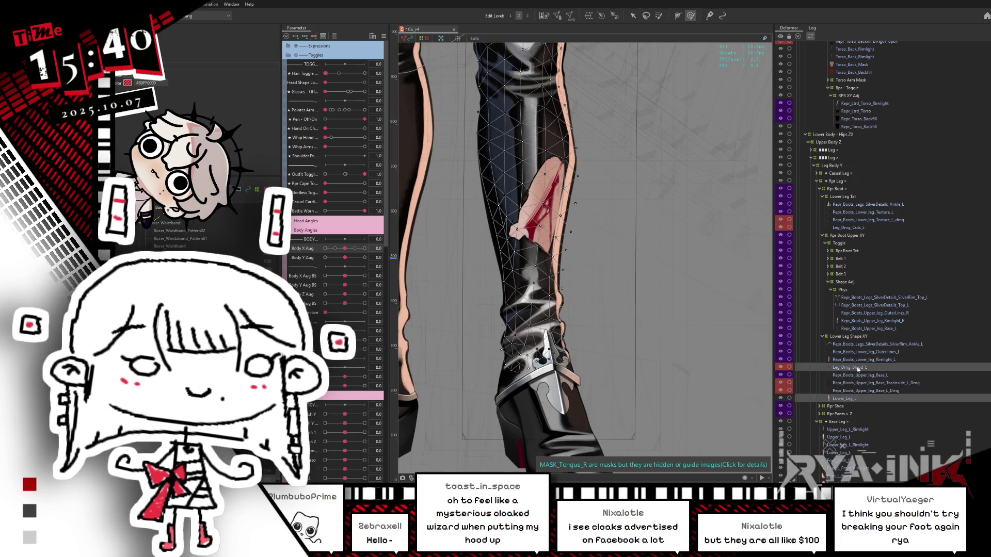
pyautogui.moveTo(821, 238); pyautogui.dragTo(842, 199)
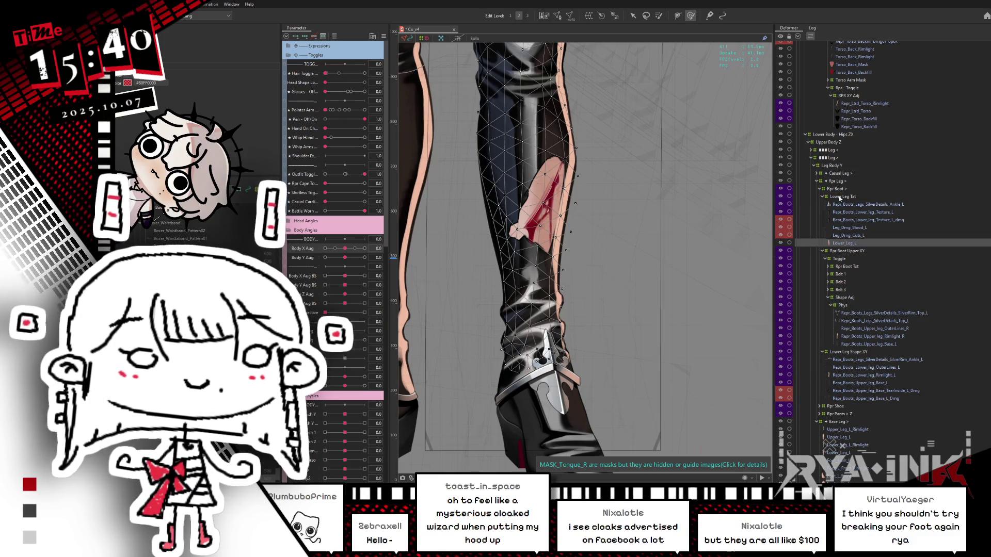
# Step: Hide the mesh overlay and sweep Body X Aug from -1 to preview the damage following the leg
pyautogui.click(325, 249)
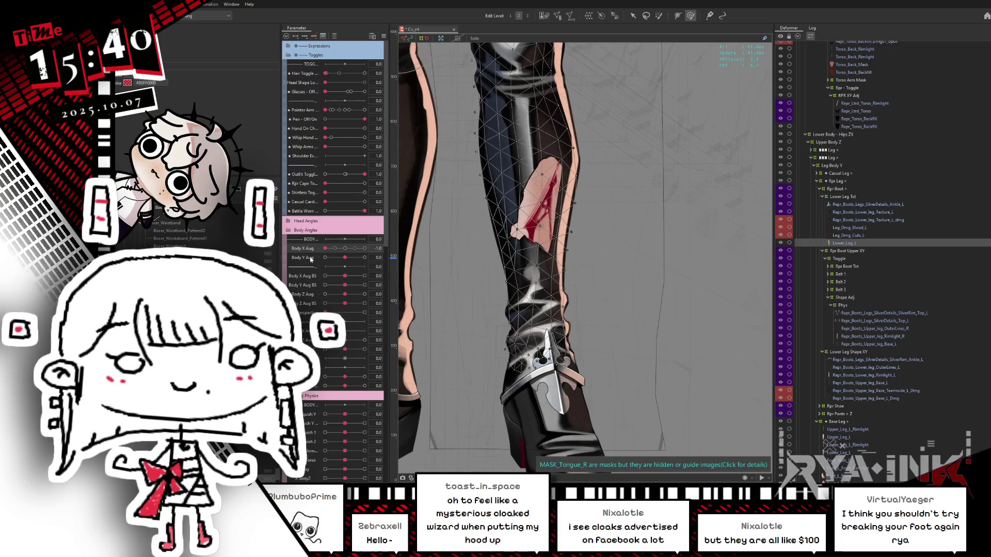
pyautogui.hotkey('ctrl', 'h')
pyautogui.moveTo(325, 248); pyautogui.dragTo(375, 236)
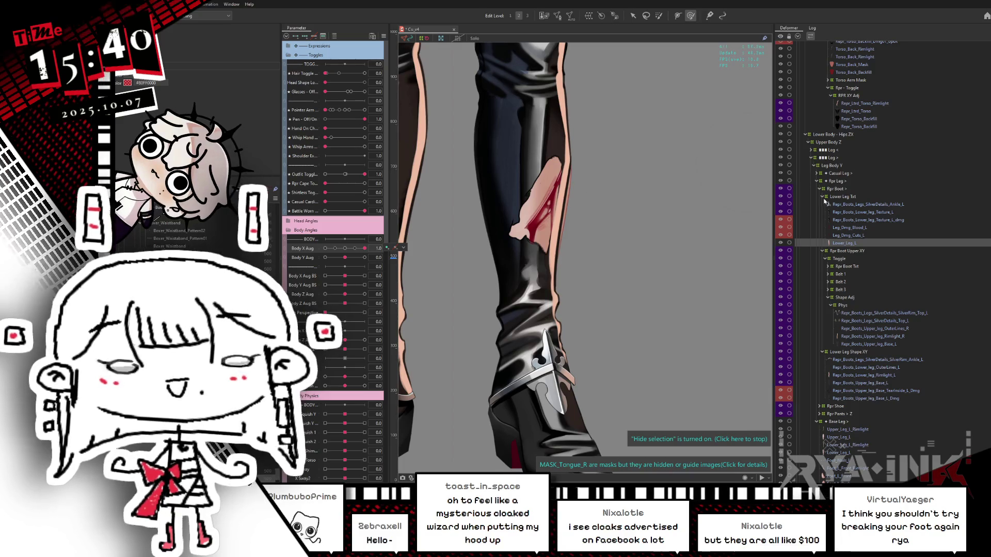
pyautogui.keyDown('shift'); pyautogui.click(848, 229); pyautogui.keyUp('shift')
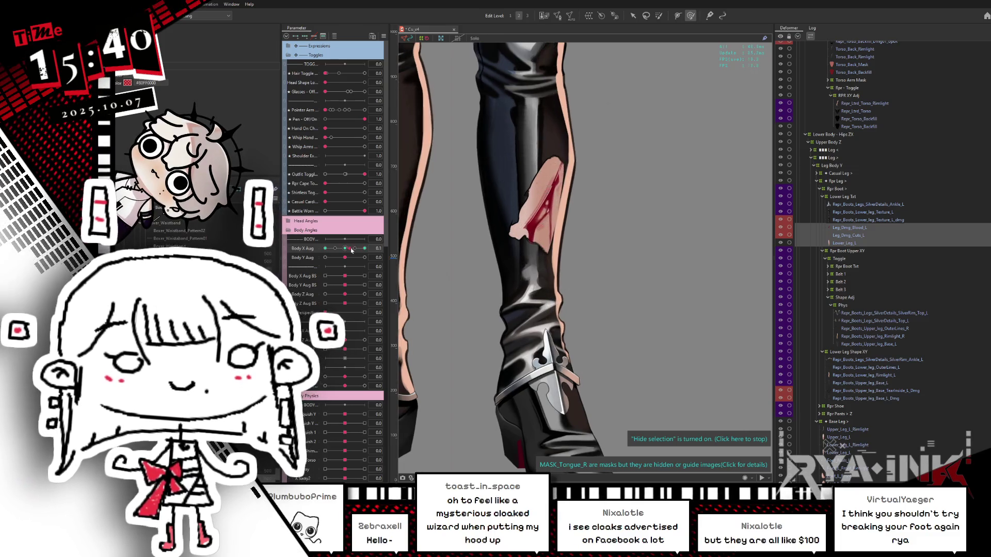
pyautogui.moveTo(362, 249); pyautogui.dragTo(325, 249)
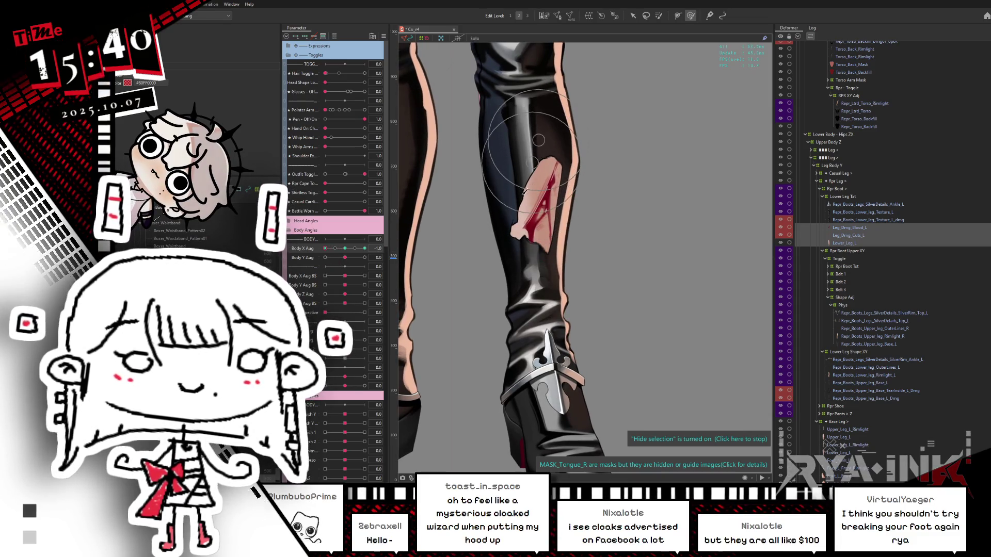
pyautogui.moveTo(325, 249)
pyautogui.mouseDown()
pyautogui.moveTo(336, 251)
pyautogui.moveTo(325, 249)
pyautogui.mouseUp()
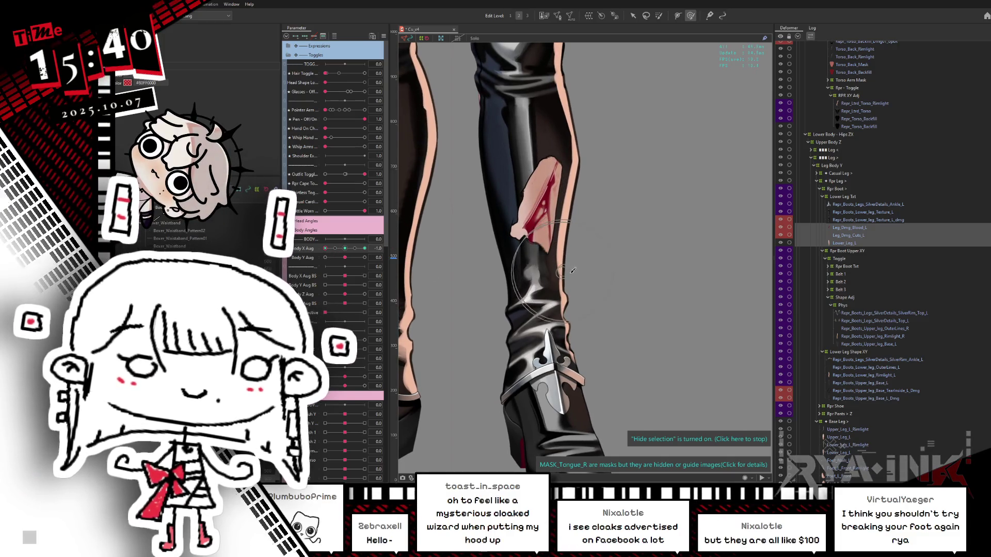
pyautogui.moveTo(573, 270); pyautogui.dragTo(551, 249)
pyautogui.moveTo(350, 251)
pyautogui.mouseDown()
pyautogui.moveTo(365, 249)
pyautogui.moveTo(319, 252)
pyautogui.mouseUp()
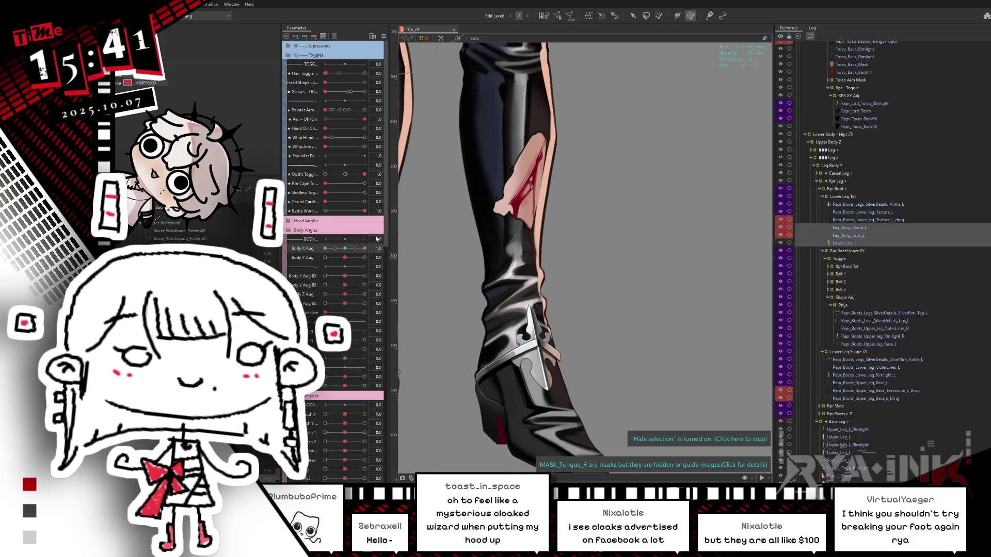
pyautogui.moveTo(325, 248); pyautogui.dragTo(365, 248)
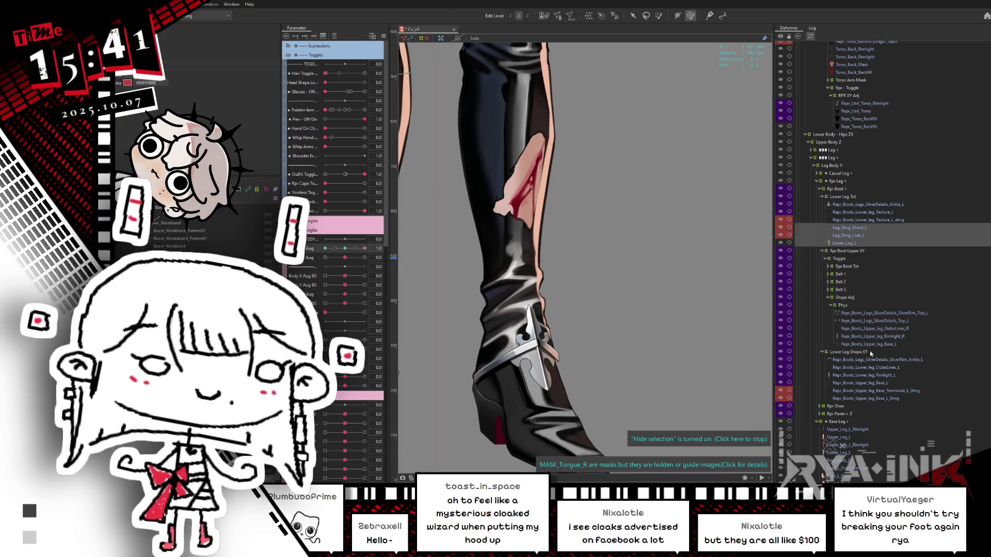
pyautogui.click(851, 397)
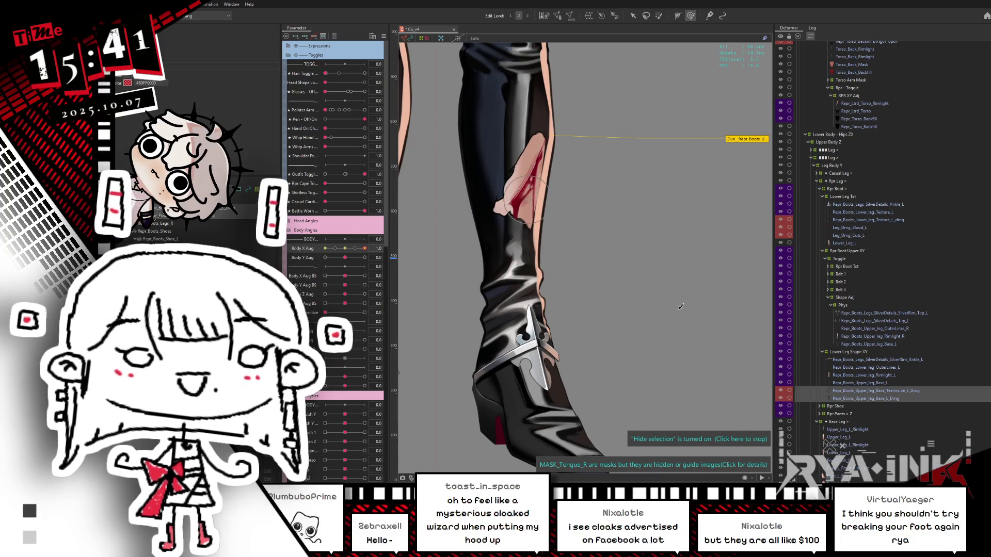
pyautogui.click(882, 391)
pyautogui.click(880, 398)
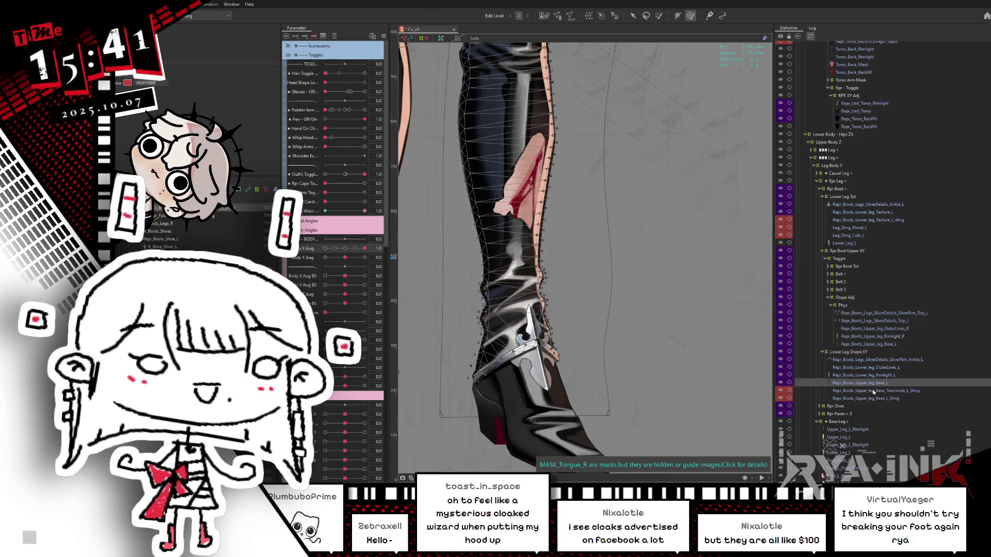
pyautogui.hotkey('ctrl', 'h')
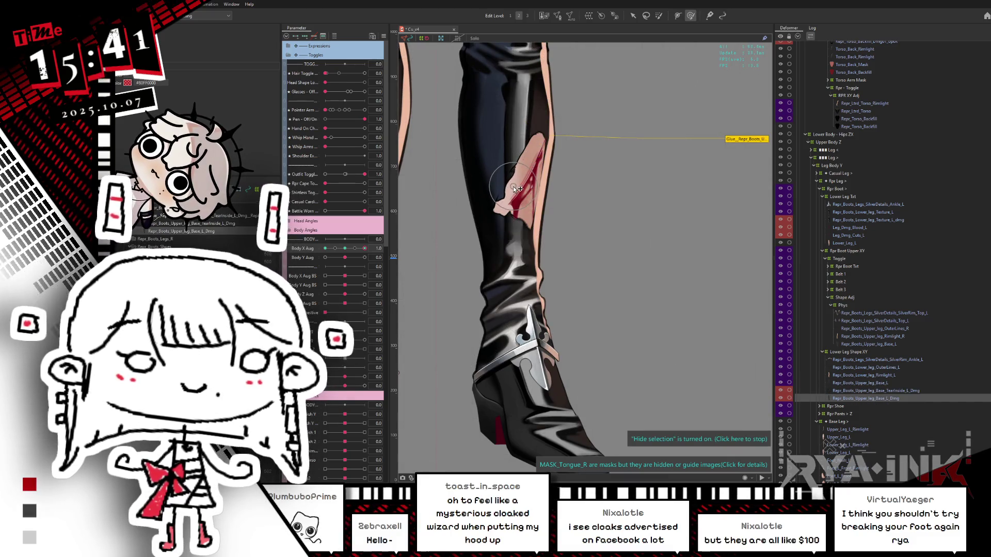
pyautogui.moveTo(345, 250)
pyautogui.mouseDown()
pyautogui.moveTo(307, 271)
pyautogui.moveTo(333, 251)
pyautogui.moveTo(270, 264)
pyautogui.mouseUp()
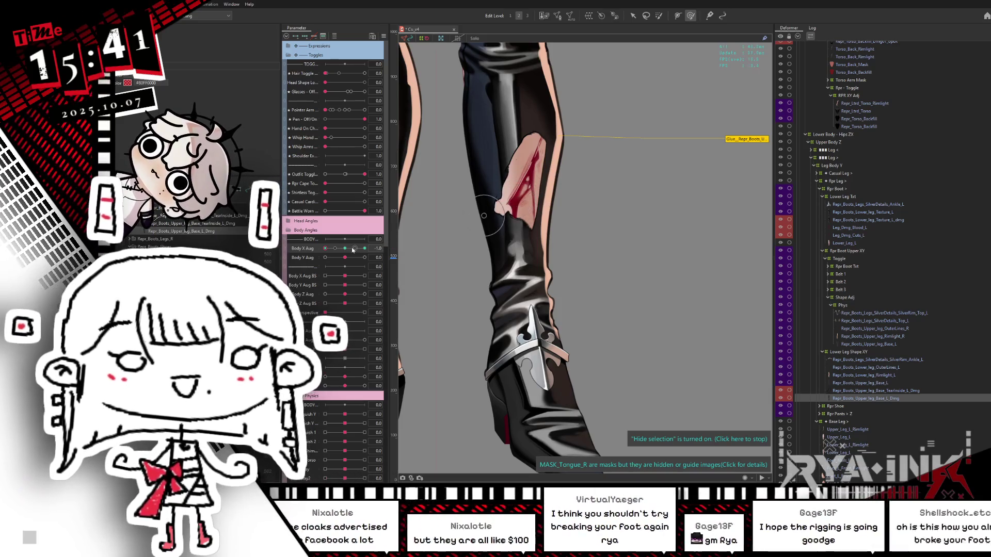
pyautogui.click(345, 249)
pyautogui.moveTo(346, 251); pyautogui.dragTo(364, 249)
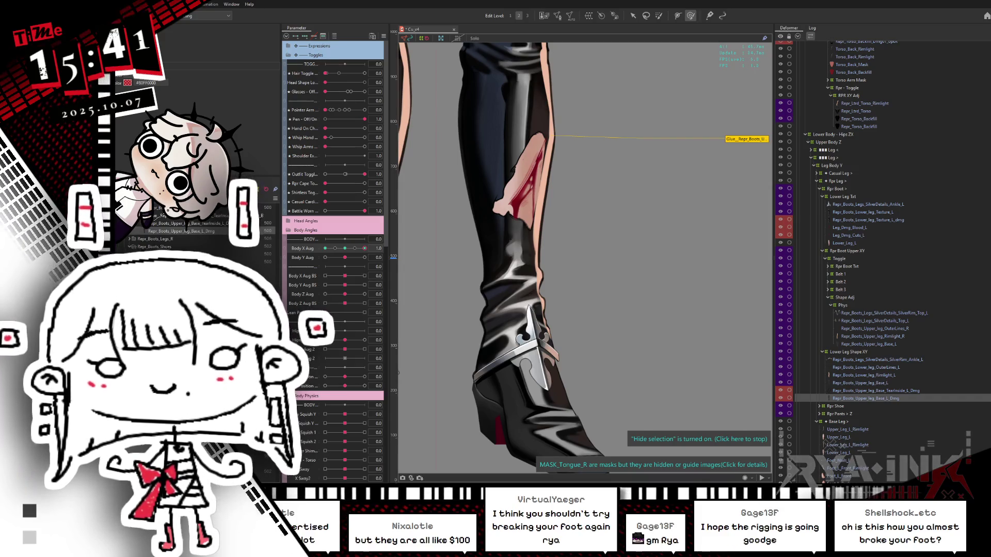
pyautogui.hotkey('alt', 'Tab')
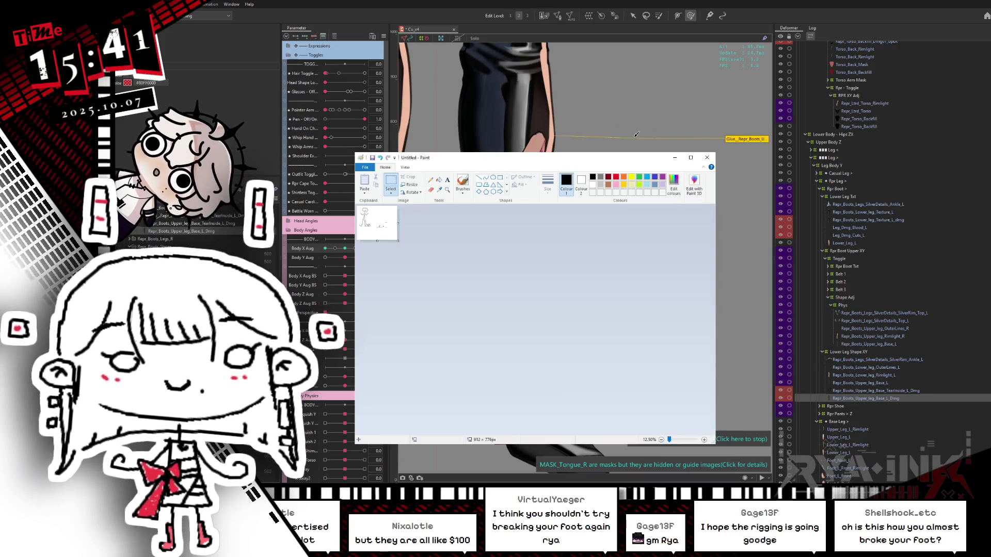
pyautogui.keyDown('ctrl'); pyautogui.scroll(3, 384, 324); pyautogui.keyUp('ctrl')
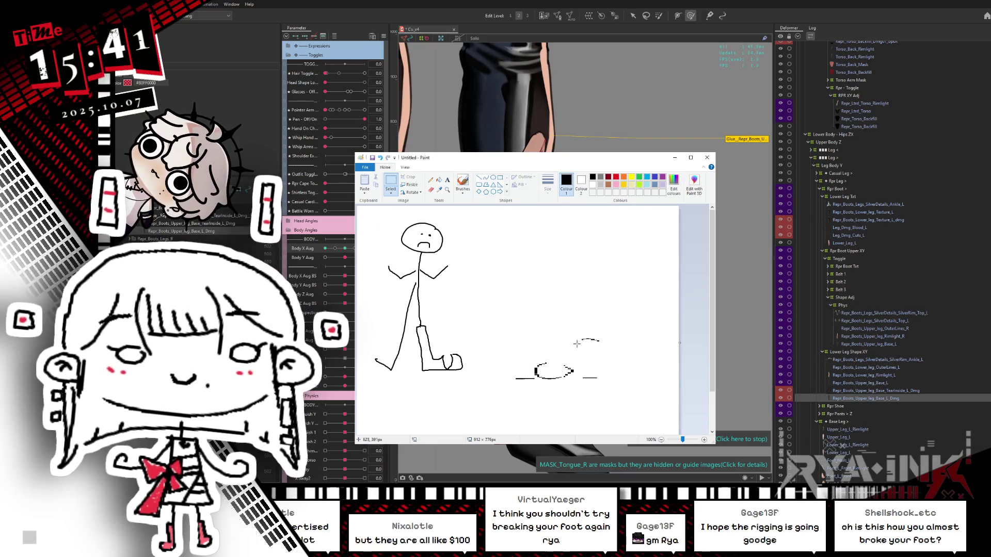
pyautogui.moveTo(581, 329); pyautogui.dragTo(599, 343)
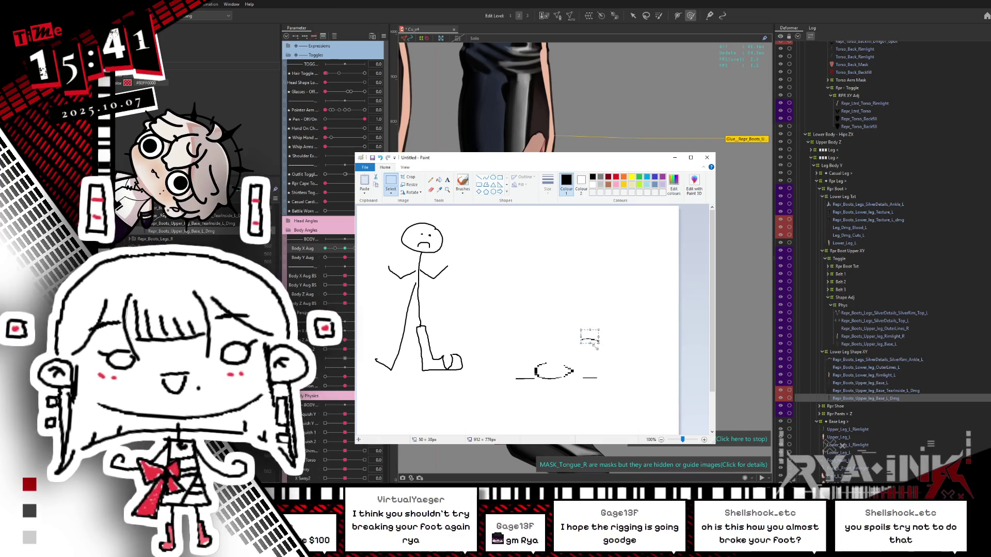
pyautogui.click(449, 353)
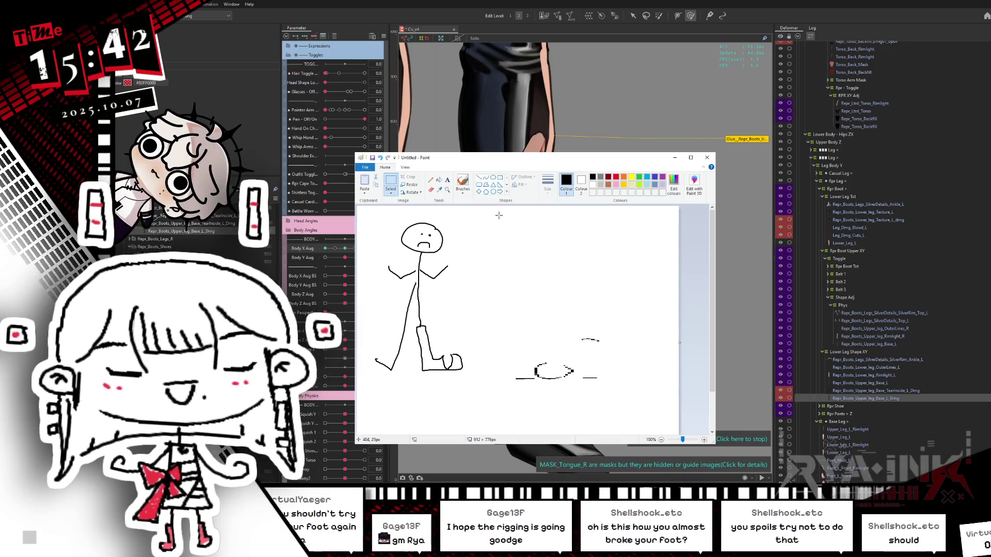
pyautogui.click(512, 6)
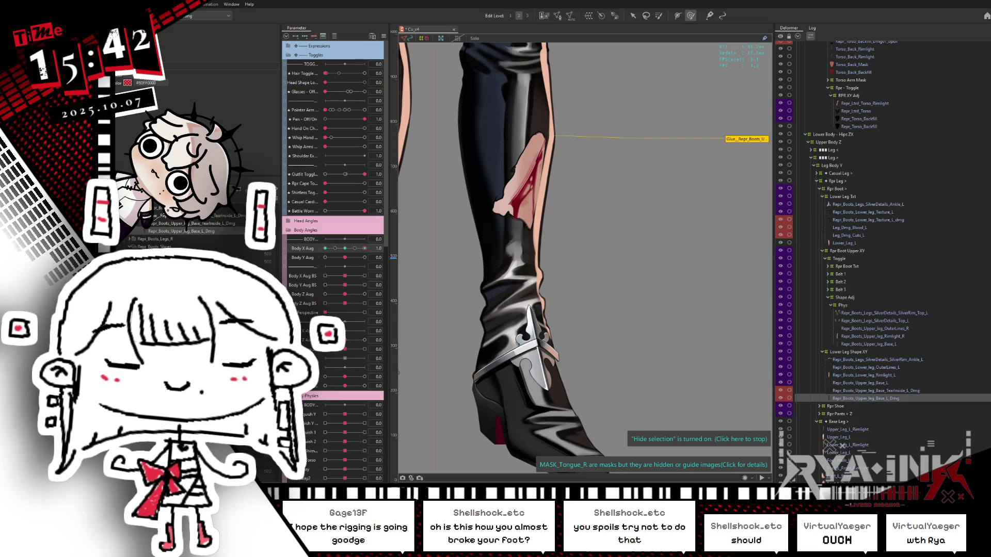
# Step: Check the tear at Body X Aug -0.5, 0.1 and a full turn, then reset it to 0.0
pyautogui.moveTo(364, 257)
pyautogui.mouseDown()
pyautogui.moveTo(330, 254)
pyautogui.moveTo(420, 234)
pyautogui.mouseUp()
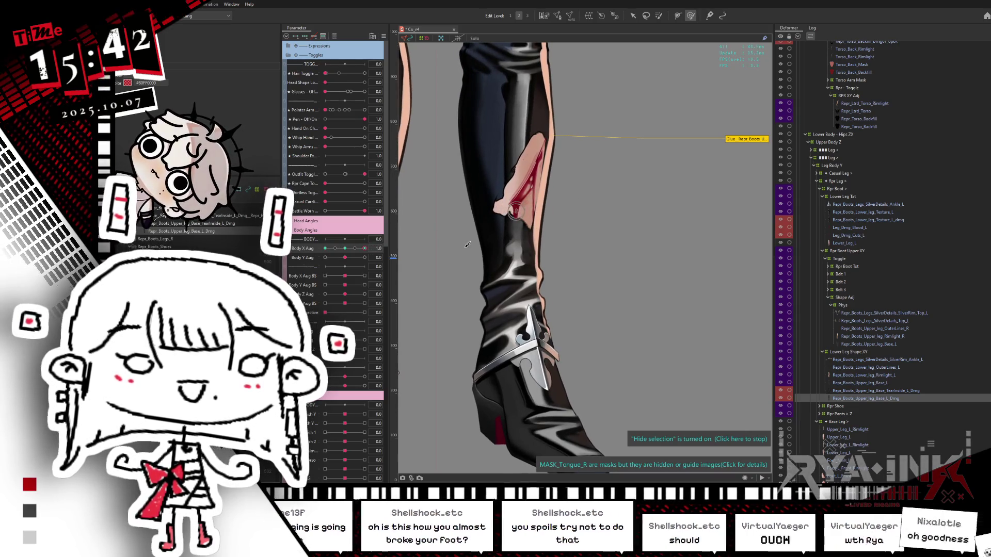
pyautogui.moveTo(364, 248); pyautogui.dragTo(365, 249)
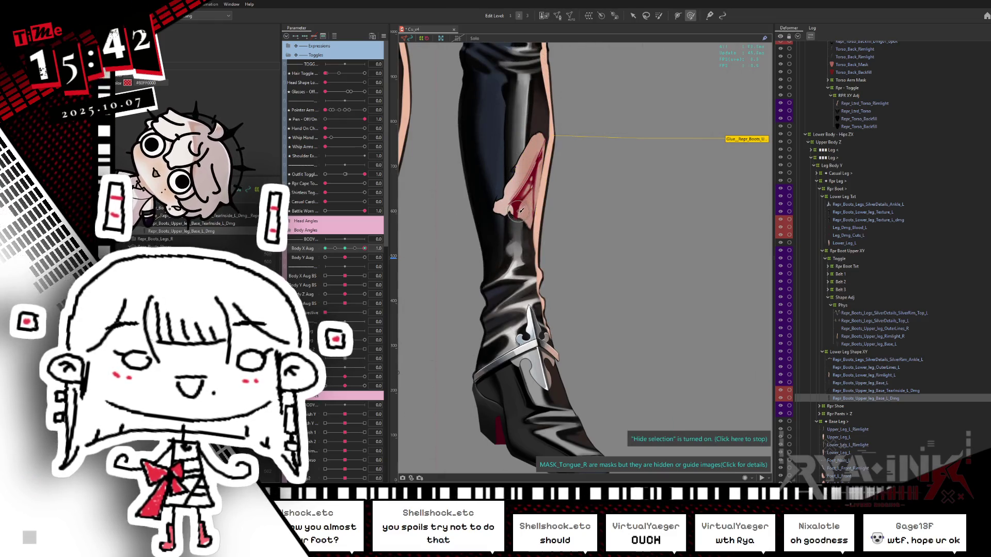
pyautogui.moveTo(345, 249); pyautogui.dragTo(539, 213)
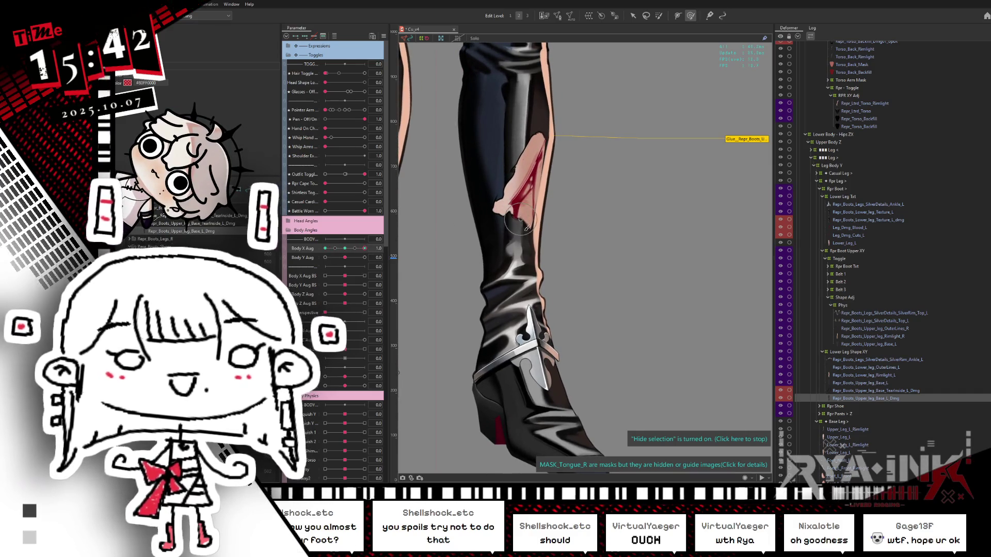
pyautogui.moveTo(345, 248)
pyautogui.mouseDown()
pyautogui.moveTo(310, 257)
pyautogui.moveTo(377, 239)
pyautogui.mouseUp()
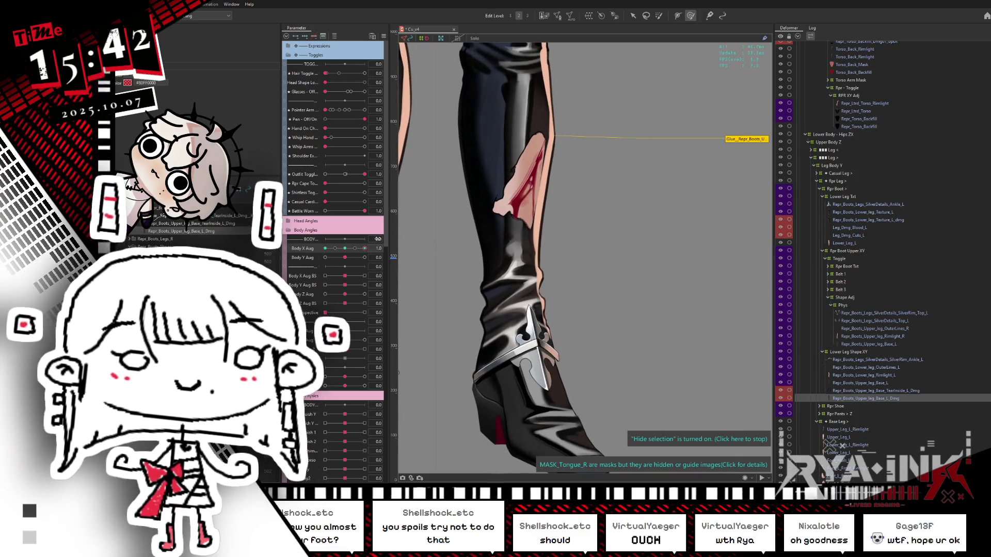
pyautogui.click(361, 253)
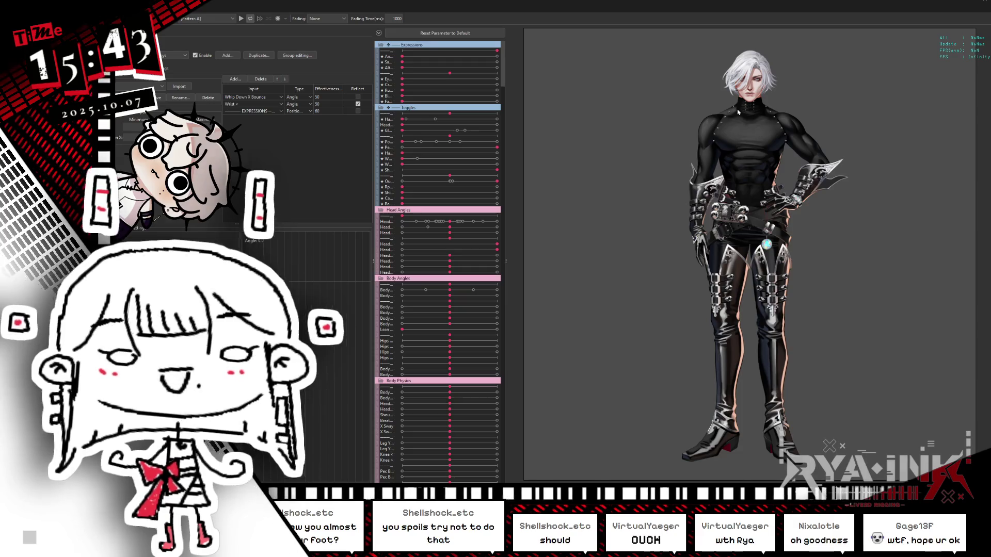
# Step: Zoom into the preview and slide Battle Worn from Off to On
pyautogui.scroll(3, 772, 132)
pyautogui.scroll(4, 771, 131)
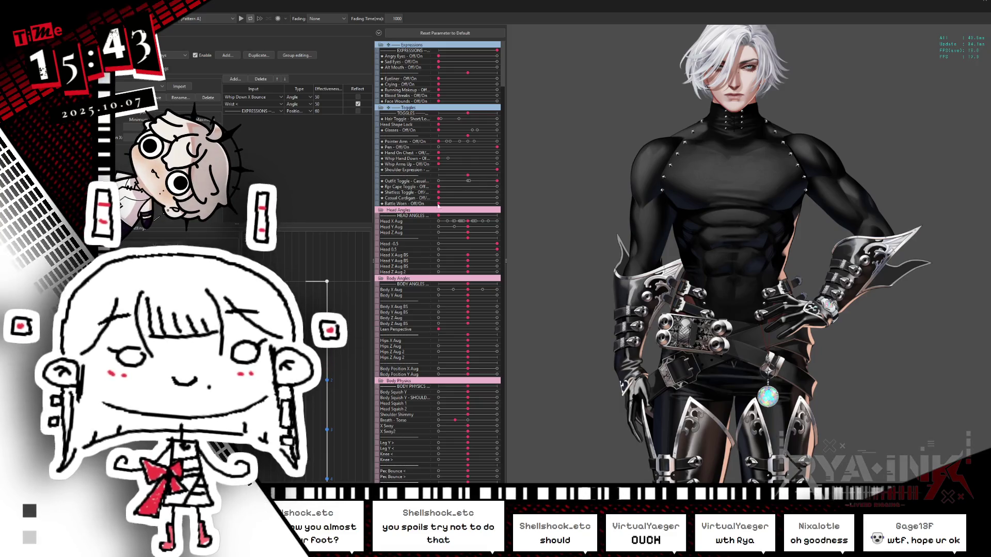
pyautogui.moveTo(439, 203); pyautogui.dragTo(497, 203)
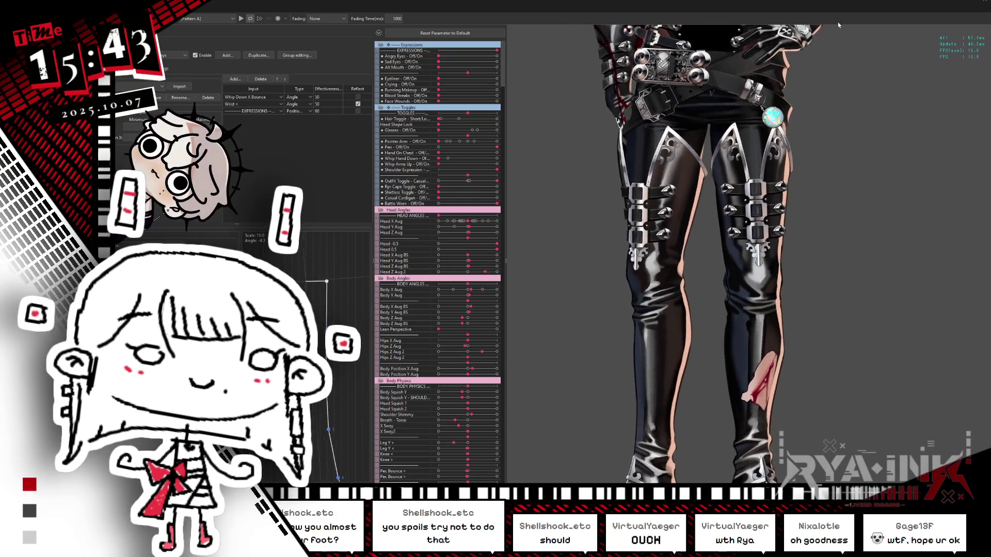
# Step: Close the Physics/Scene Blending Settings preview window with Esc
pyautogui.press('Escape')
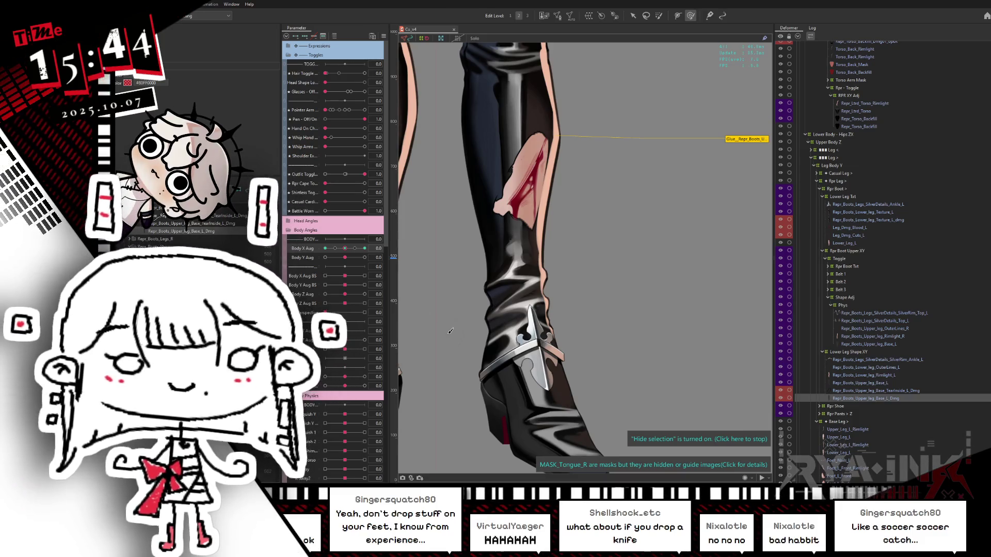
# Step: Select only the Repr_Boots_Upper_leg_Base_L deformer in the Deformer palette
pyautogui.scroll(-5, 450, 331)
pyautogui.scroll(3, 581, 281)
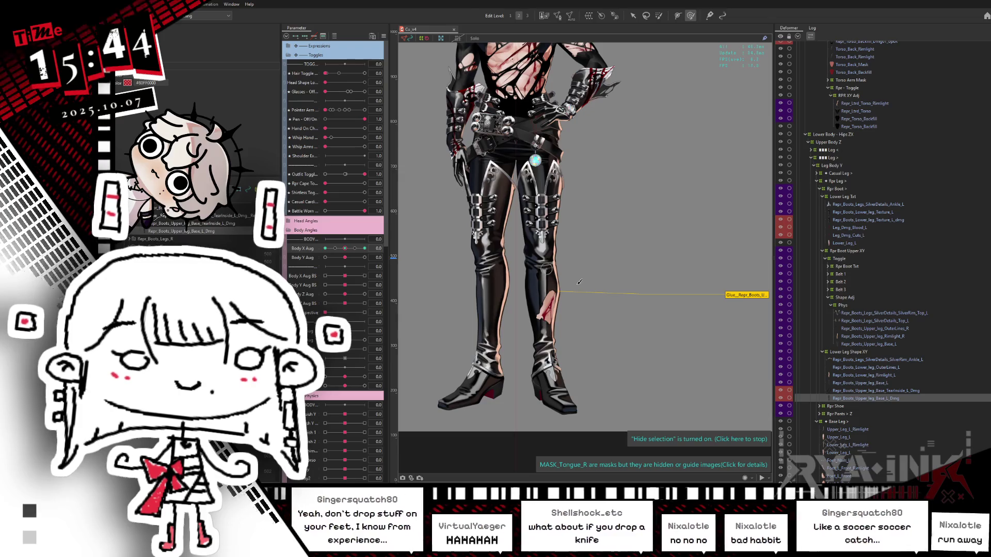
pyautogui.scroll(2, 581, 281)
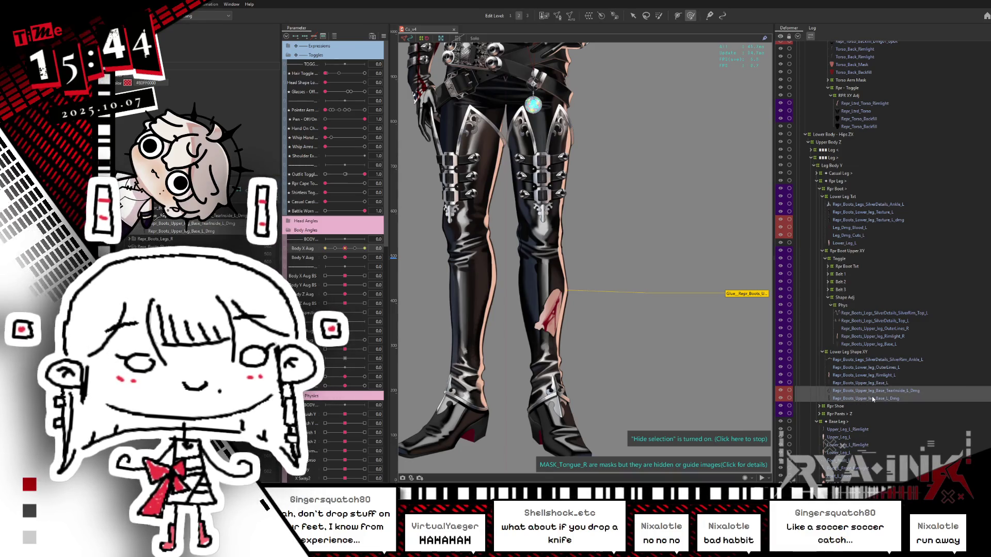
pyautogui.keyDown('shift'); pyautogui.click(871, 384); pyautogui.keyUp('shift')
pyautogui.click(871, 384)
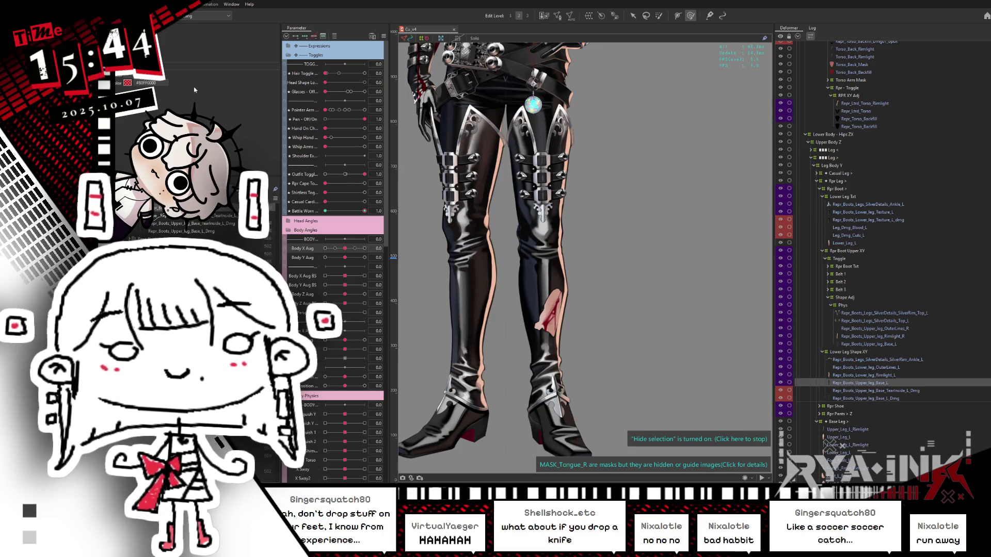
# Step: Switch Battle Worn off, then to 0.3, then back to full, viewing the boots and lower legs
pyautogui.click(325, 211)
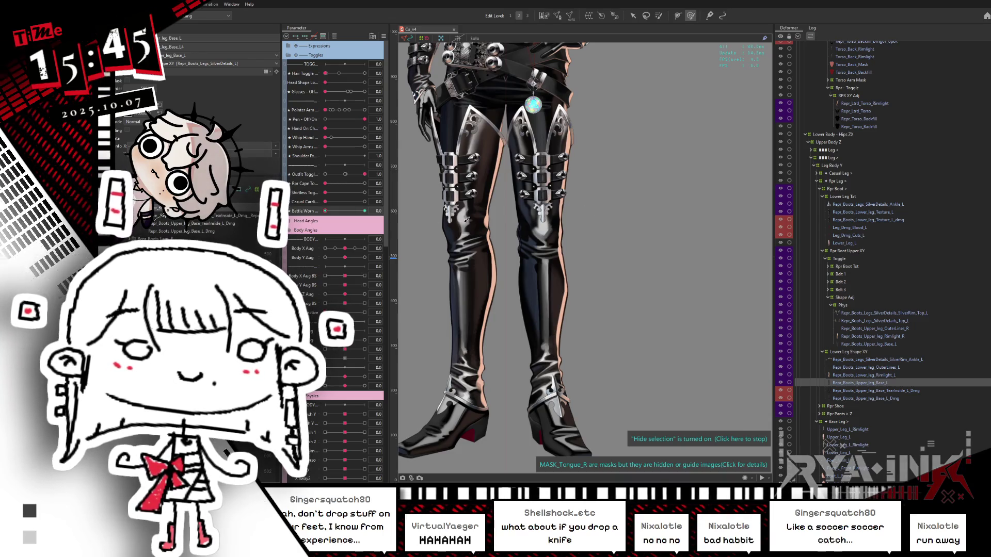
pyautogui.hotkey('ctrl', 'z')
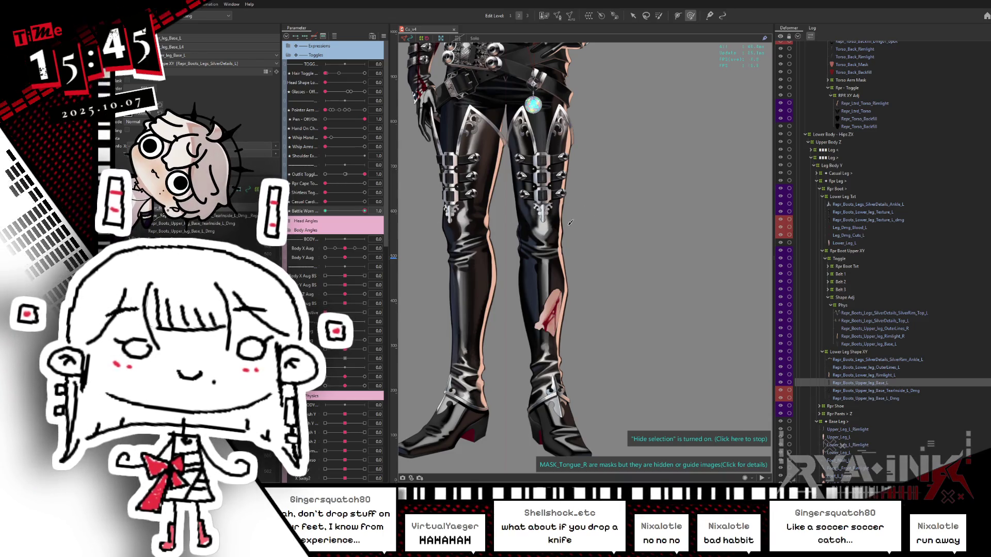
pyautogui.moveTo(622, 234); pyautogui.dragTo(640, 424)
pyautogui.click(336, 212)
pyautogui.moveTo(334, 214); pyautogui.dragTo(379, 210)
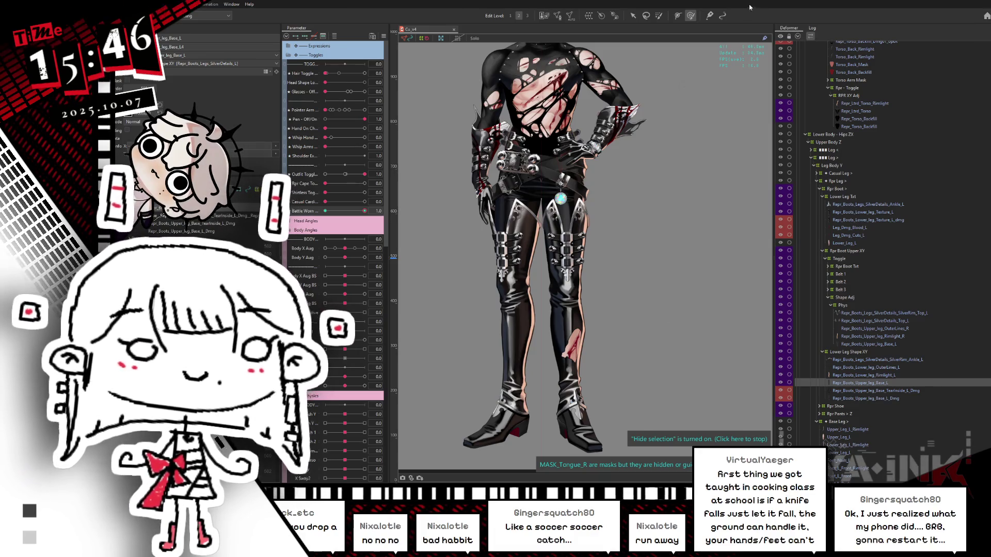
pyautogui.moveTo(563, 353)
pyautogui.mouseDown()
pyautogui.moveTo(563, 324)
pyautogui.moveTo(612, 238)
pyautogui.mouseUp()
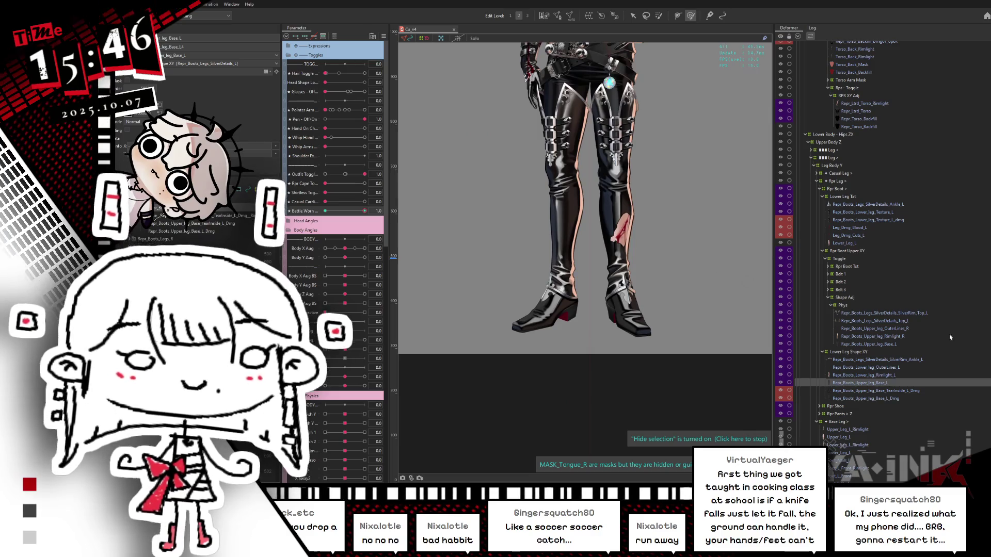
# Step: Expand the Rpr Damage and Lower body groups and select the right leg damage parts
pyautogui.scroll(8, 883, 262)
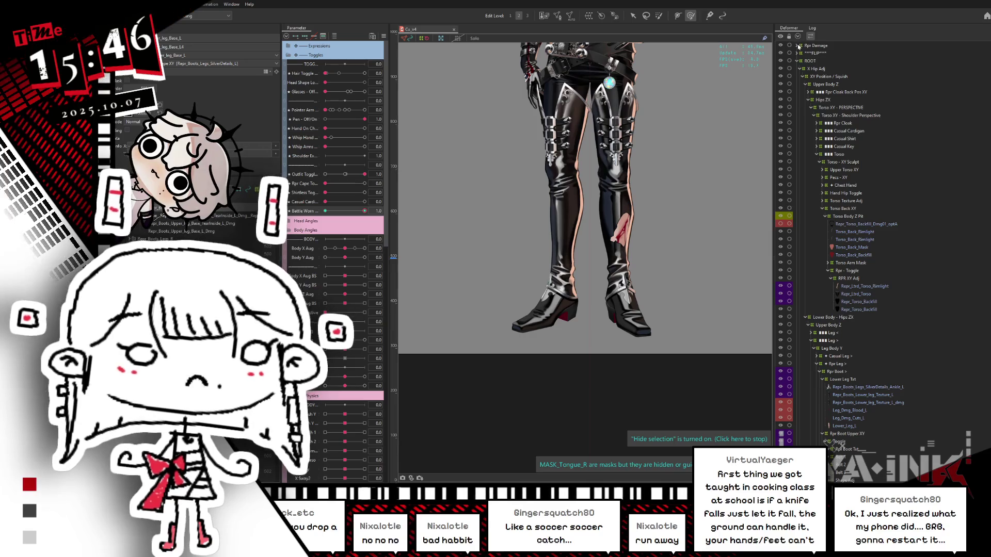
pyautogui.click(798, 46)
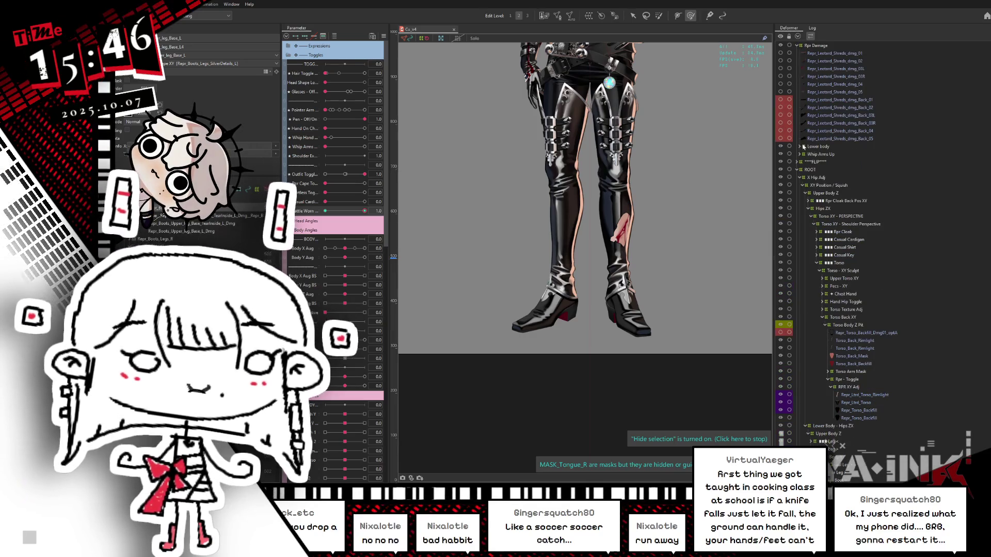
pyautogui.click(800, 147)
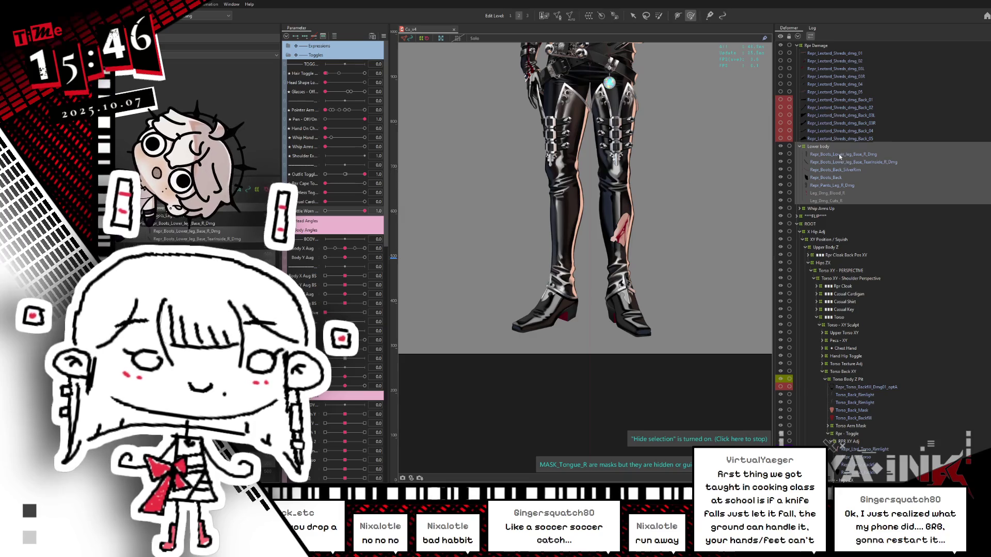
pyautogui.click(840, 154)
pyautogui.keyDown('shift'); pyautogui.click(823, 208); pyautogui.keyUp('shift')
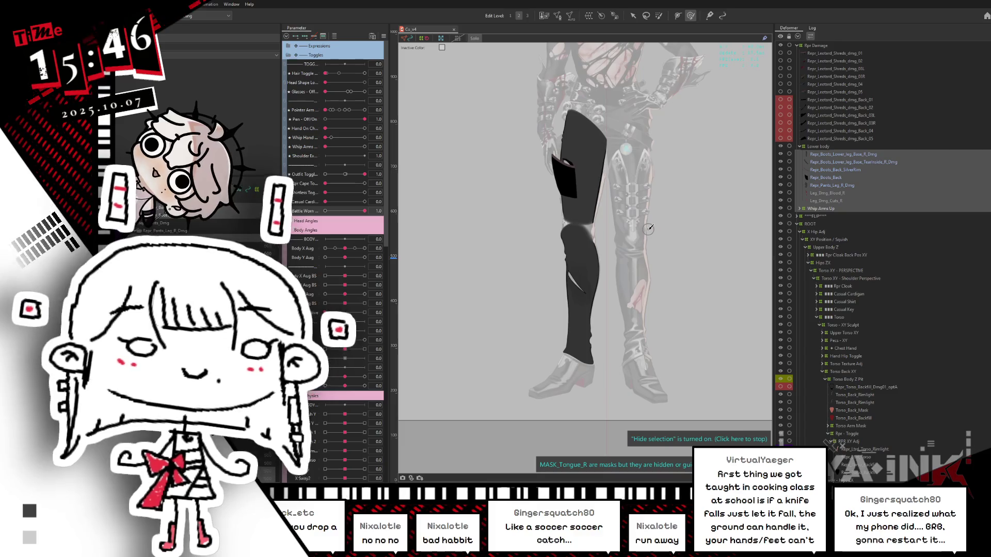
# Step: Isolate Repr_Boots_Back, select Repr_Boots_Back_SilverRim with Repr_Boots_Back, and view the leg mesh
pyautogui.scroll(5, 597, 206)
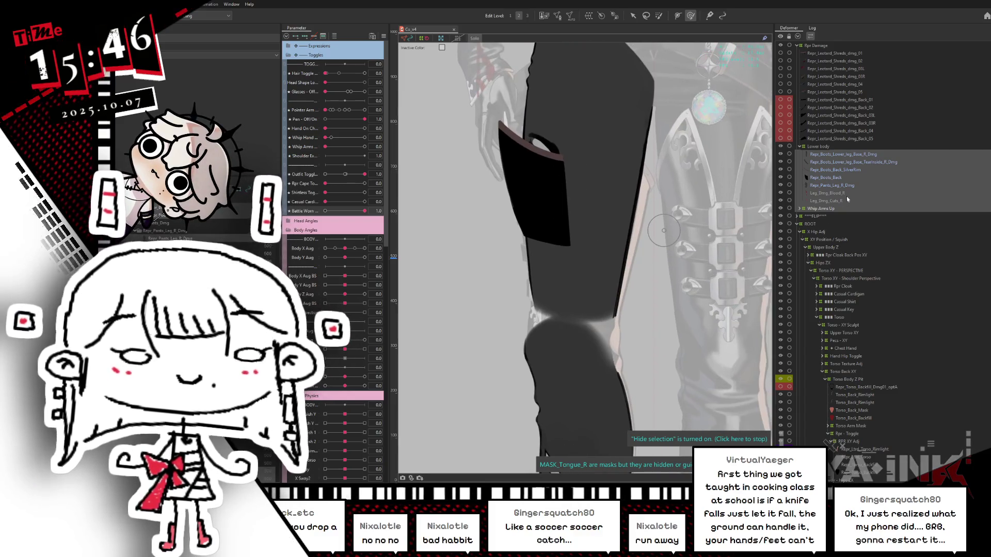
pyautogui.click(840, 178)
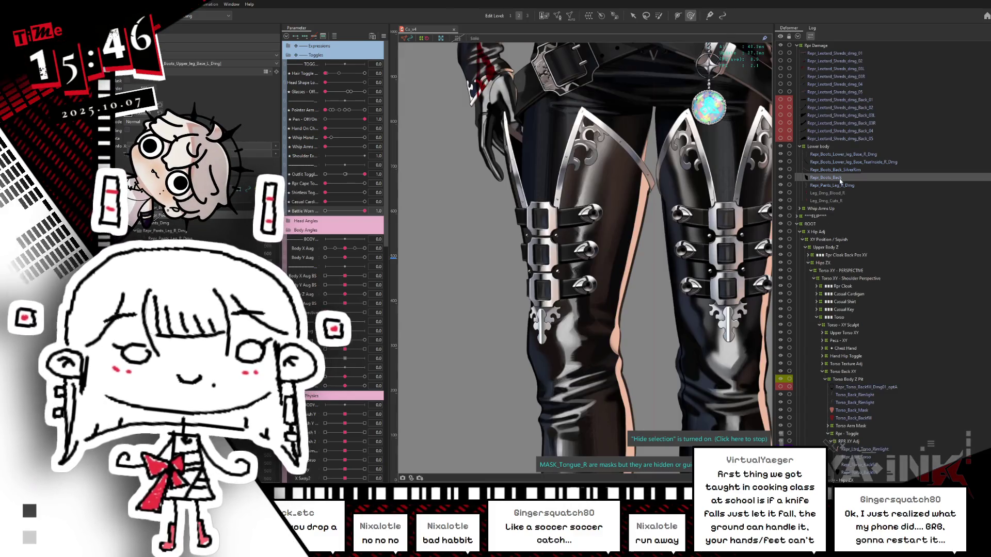
pyautogui.click(840, 178)
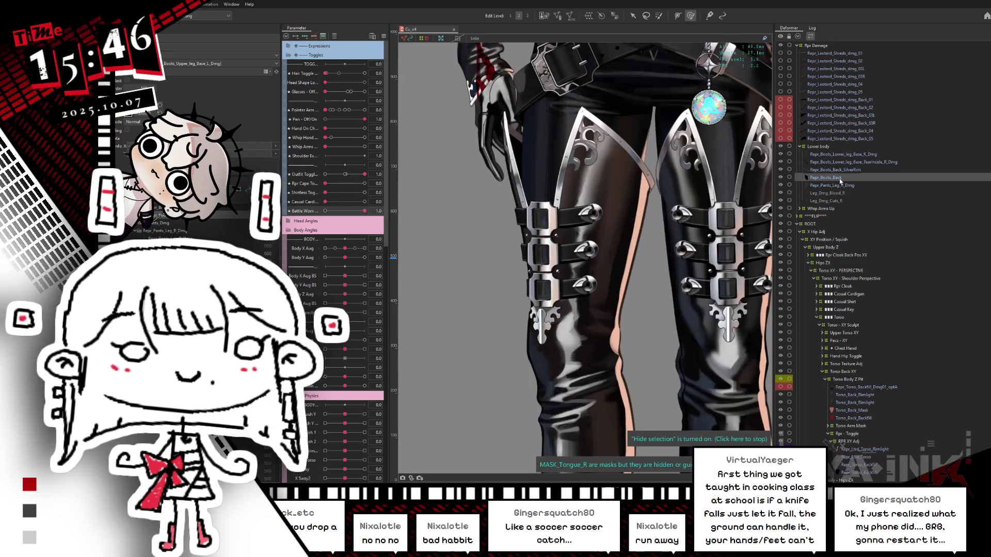
pyautogui.click(839, 186)
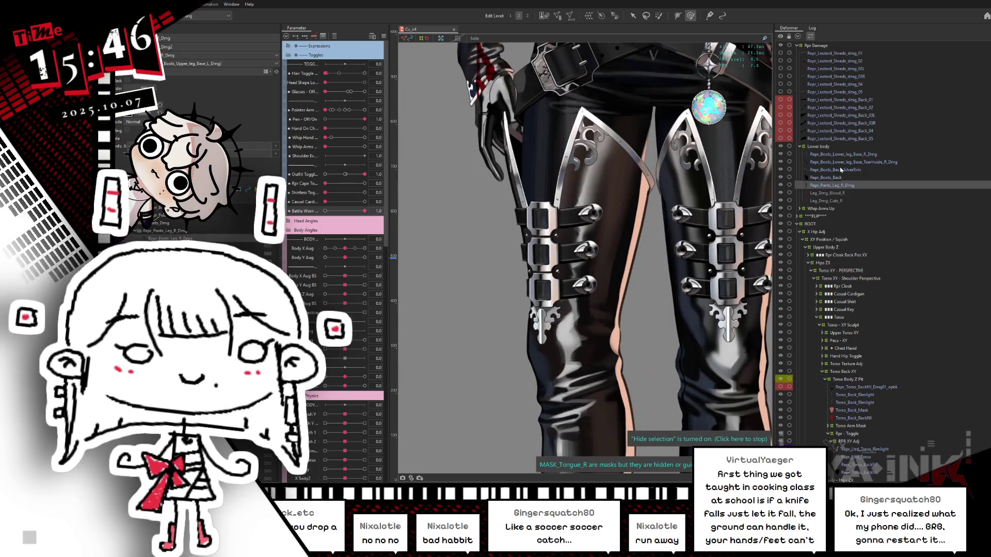
pyautogui.click(837, 169)
pyautogui.keyDown('ctrl'); pyautogui.click(837, 178); pyautogui.keyUp('ctrl')
pyautogui.scroll(5, 535, 125)
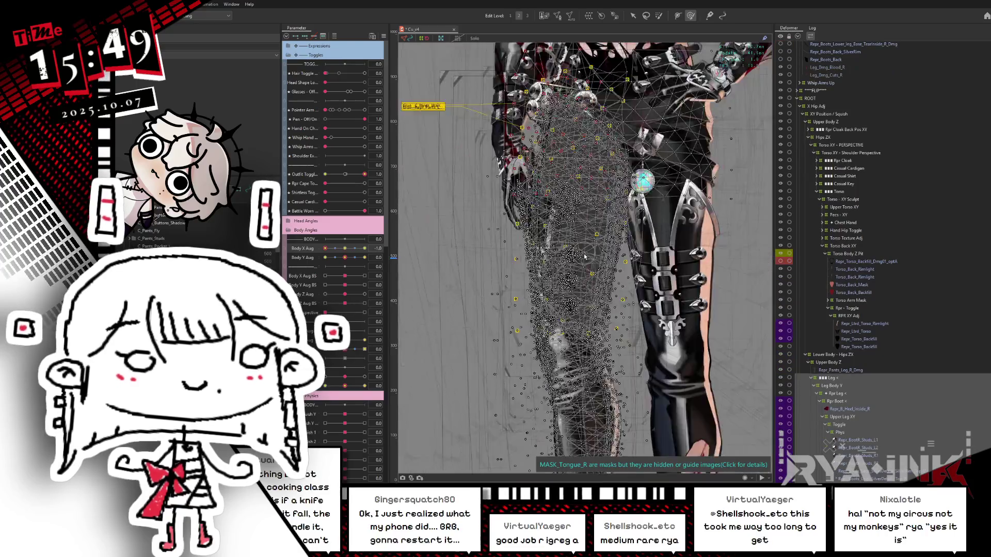
pyautogui.moveTo(688, 262)
pyautogui.mouseDown()
pyautogui.moveTo(654, 120)
pyautogui.moveTo(635, 290)
pyautogui.mouseUp()
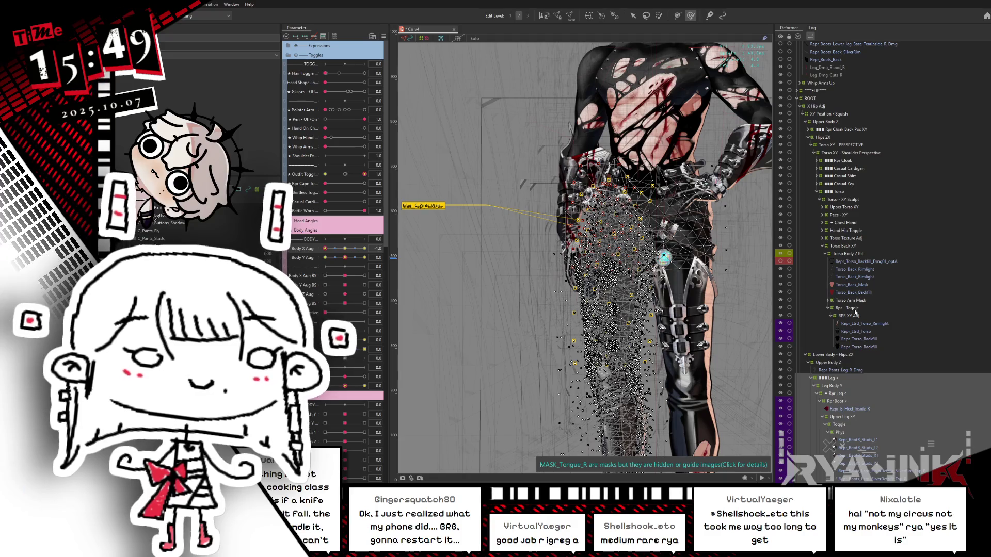
# Step: Select Repr_Pants_Leg_R_Dmg and reset all parameters to their defaults
pyautogui.click(843, 370)
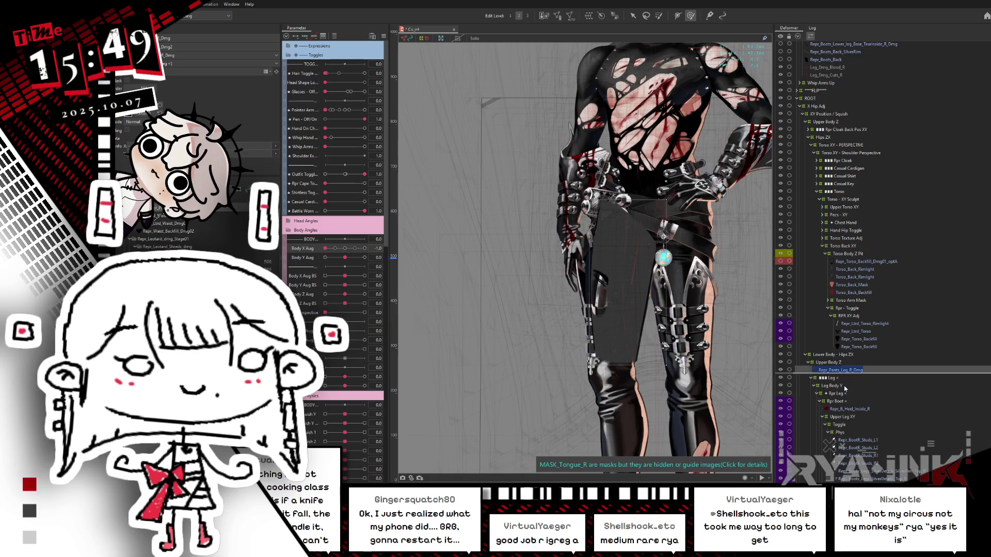
pyautogui.click(384, 39)
pyautogui.click(423, 57)
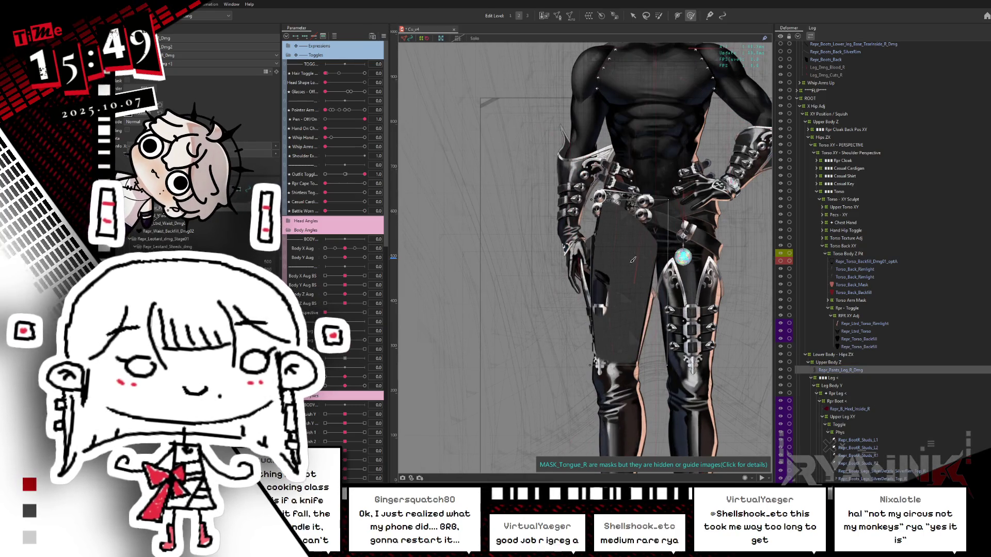
# Step: Toggle Solo on the dark leg piece, then move it to the right with the Arrow tool
pyautogui.scroll(5, 598, 247)
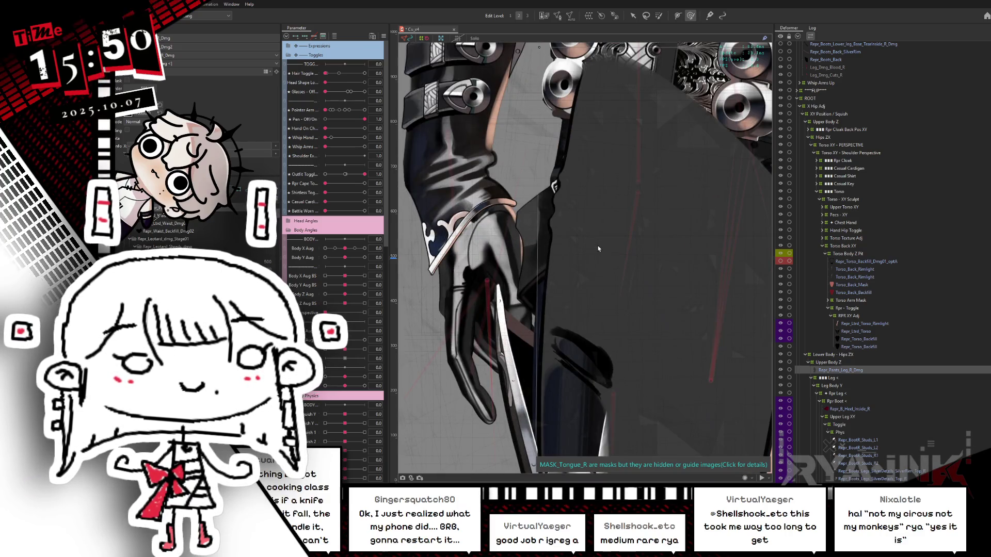
pyautogui.scroll(-5, 598, 248)
pyautogui.moveTo(645, 325); pyautogui.dragTo(633, 221)
pyautogui.press('s')
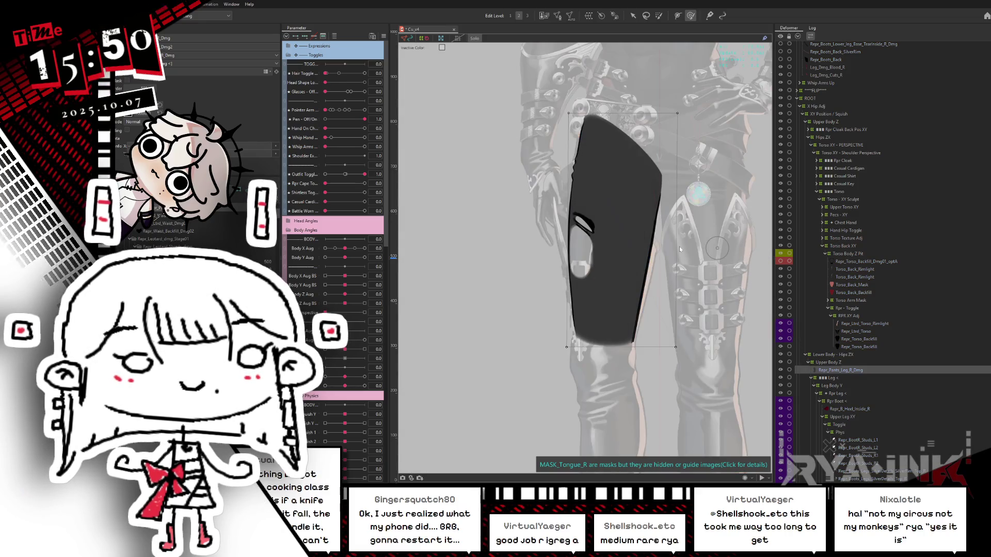
pyautogui.press('s')
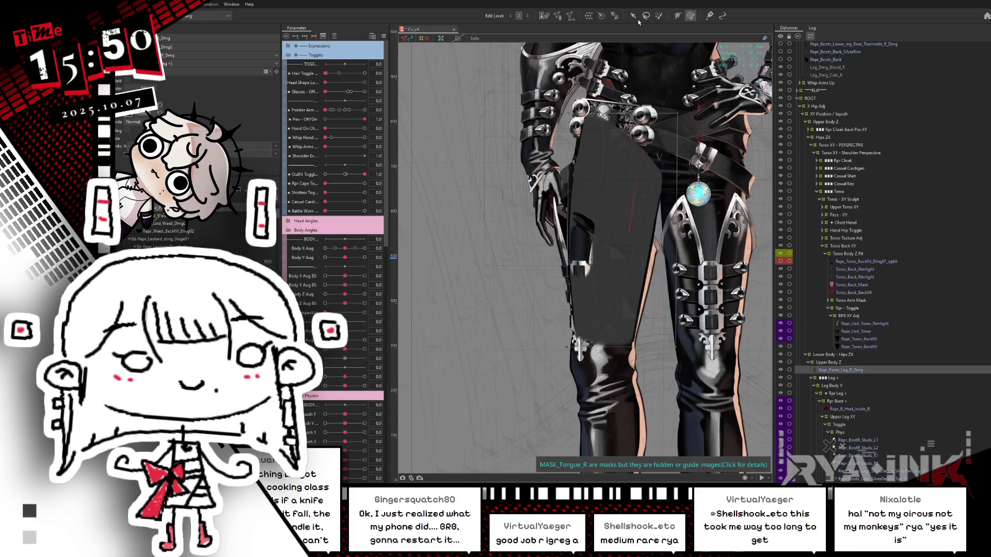
pyautogui.click(633, 15)
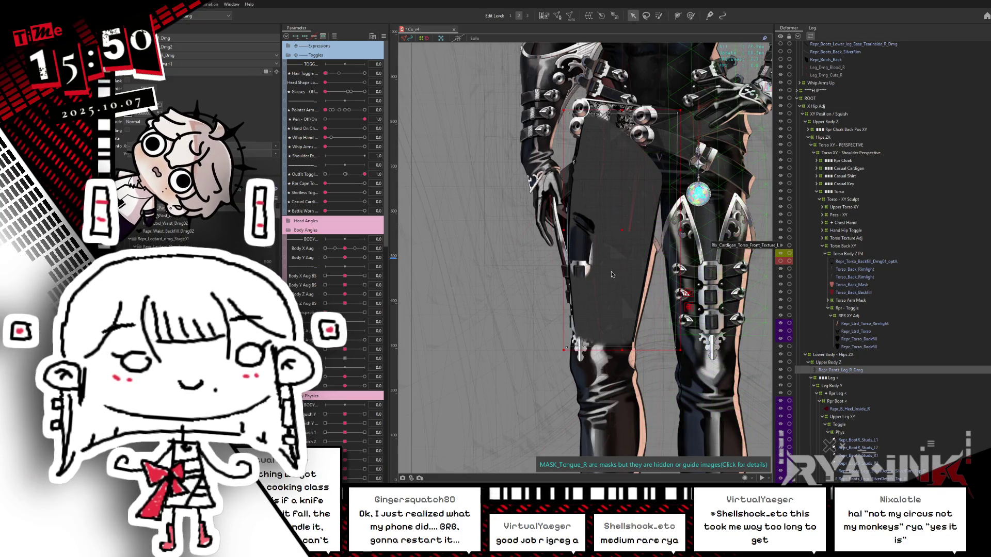
pyautogui.moveTo(621, 279); pyautogui.dragTo(681, 287)
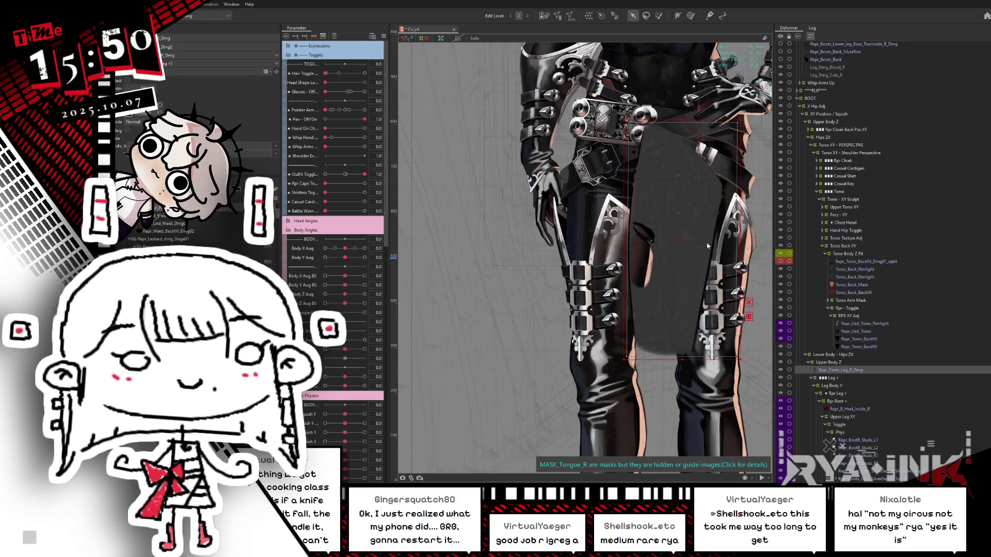
# Step: Undo the leg-piece move and collapse the Phys, Lower Leg XY, Lower Leg Txt, Shoe X and Boot Back groups
pyautogui.hotkey('ctrl', 'z')
pyautogui.scroll(-3, 875, 402)
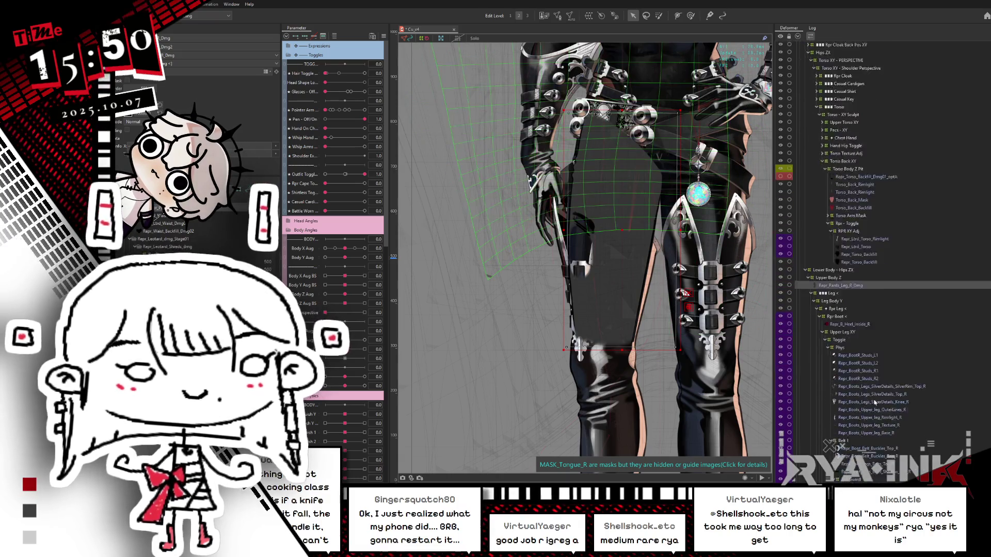
pyautogui.scroll(-5, 874, 402)
pyautogui.scroll(3, 875, 403)
pyautogui.click(828, 263)
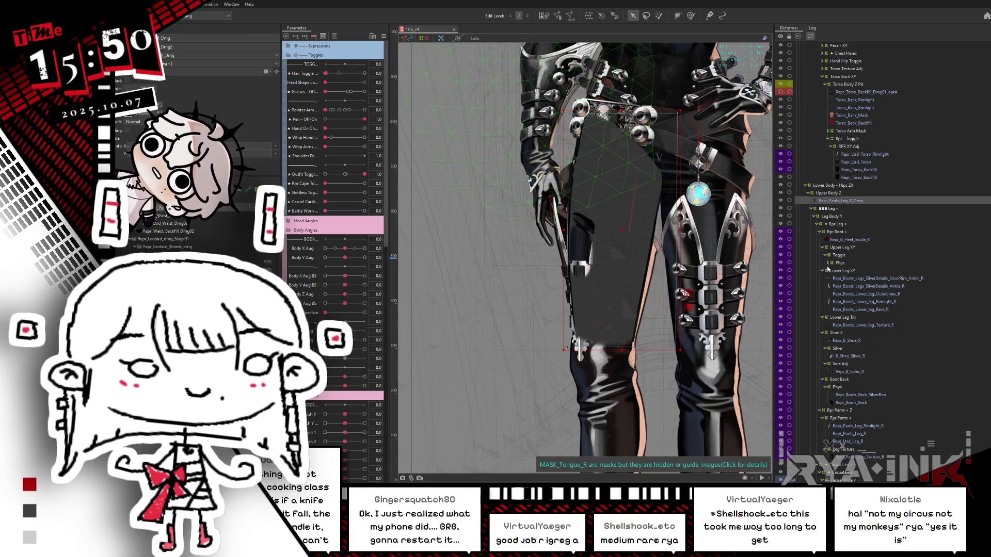
pyautogui.click(823, 271)
pyautogui.click(822, 278)
pyautogui.click(823, 286)
pyautogui.click(822, 294)
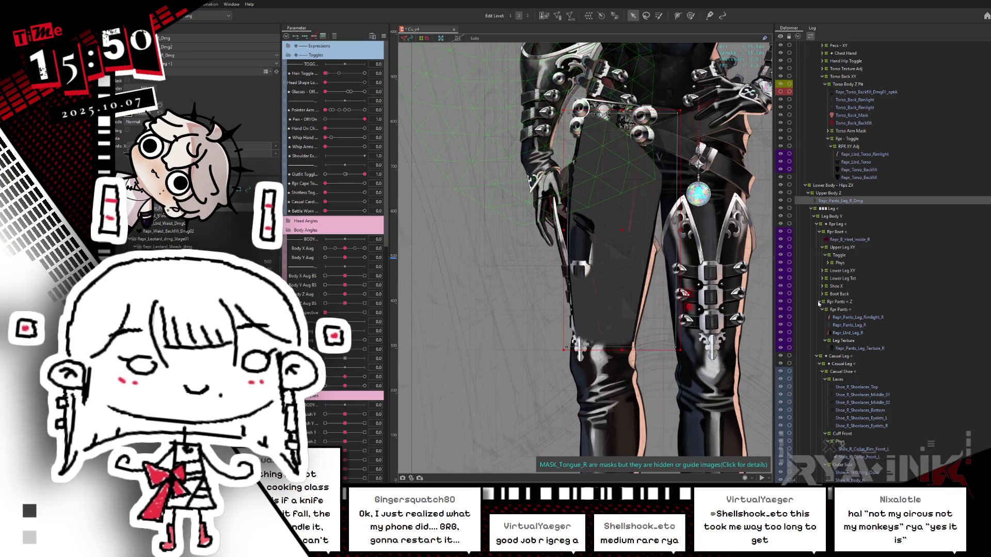
# Step: Select Repr_Pants_Leg_Texture_R, then open the Repr_Pants_Leg_R mesh for editing
pyautogui.click(855, 349)
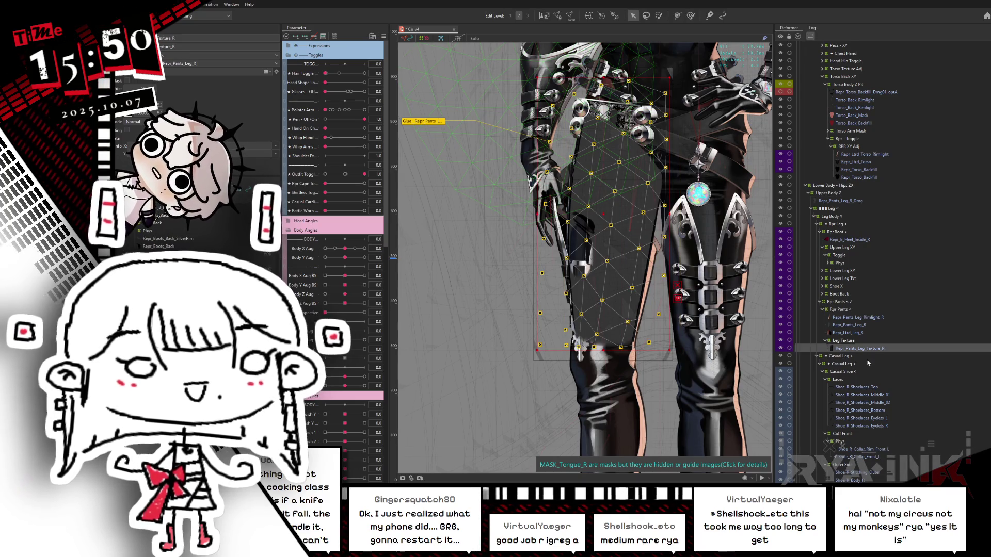
pyautogui.click(843, 325)
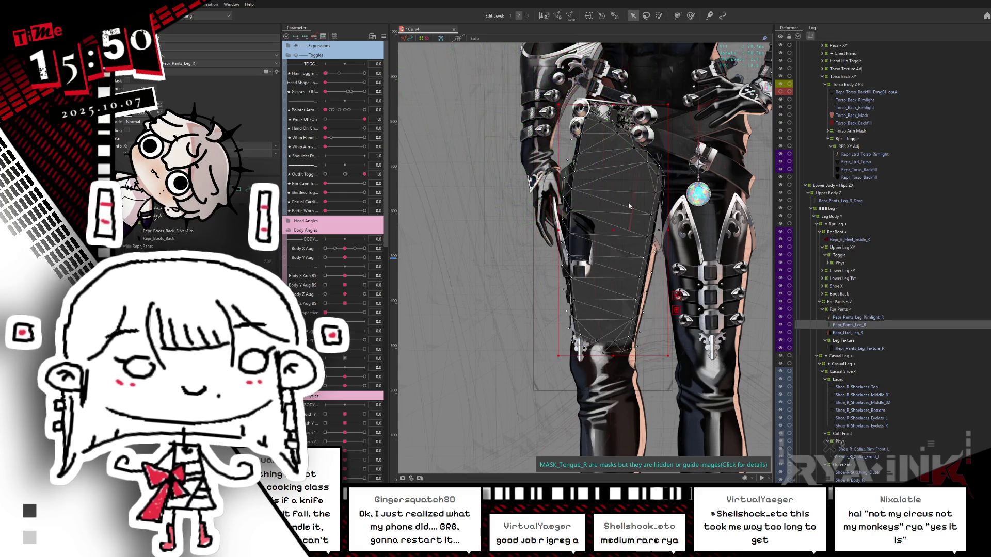
pyautogui.doubleClick(591, 178)
pyautogui.scroll(5, 591, 177)
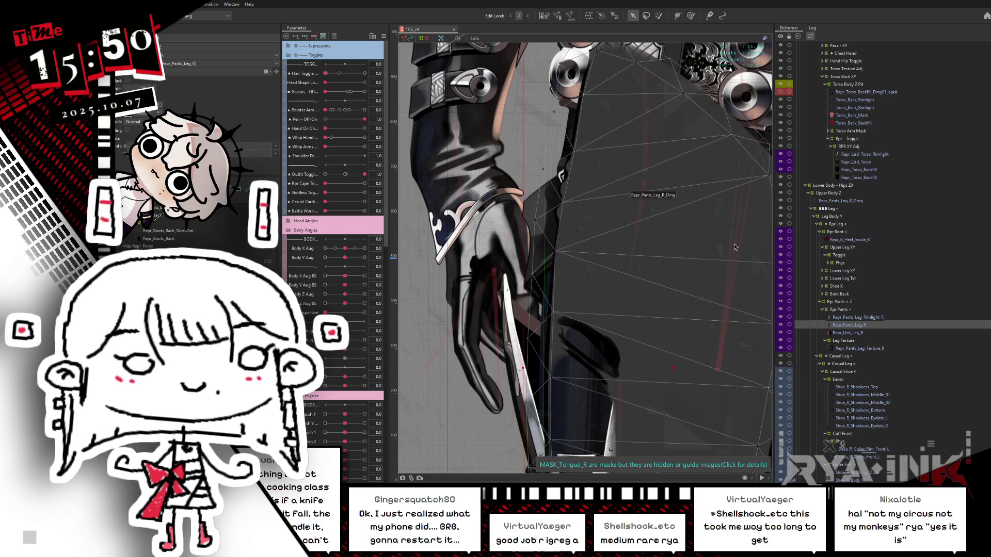
pyautogui.scroll(-2, 656, 248)
pyautogui.moveTo(662, 256); pyautogui.dragTo(644, 253)
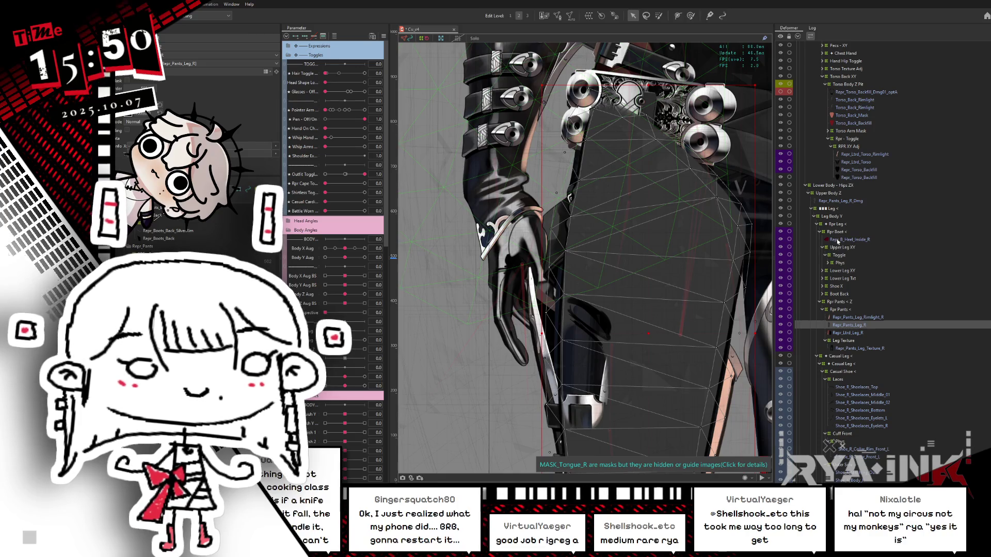
# Step: Place Repr_Pants_Leg_R_Dmg inside Rpr Pants, isolate it, and nudge it left to align
pyautogui.moveTo(846, 202); pyautogui.dragTo(857, 334)
pyautogui.keyDown('ctrl'); pyautogui.click(845, 326); pyautogui.keyUp('ctrl')
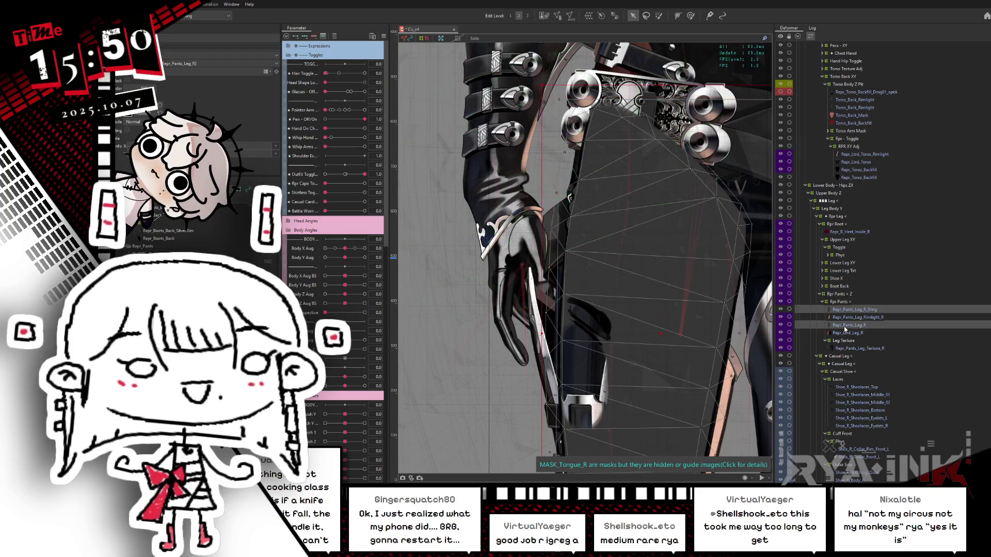
pyautogui.press('s')
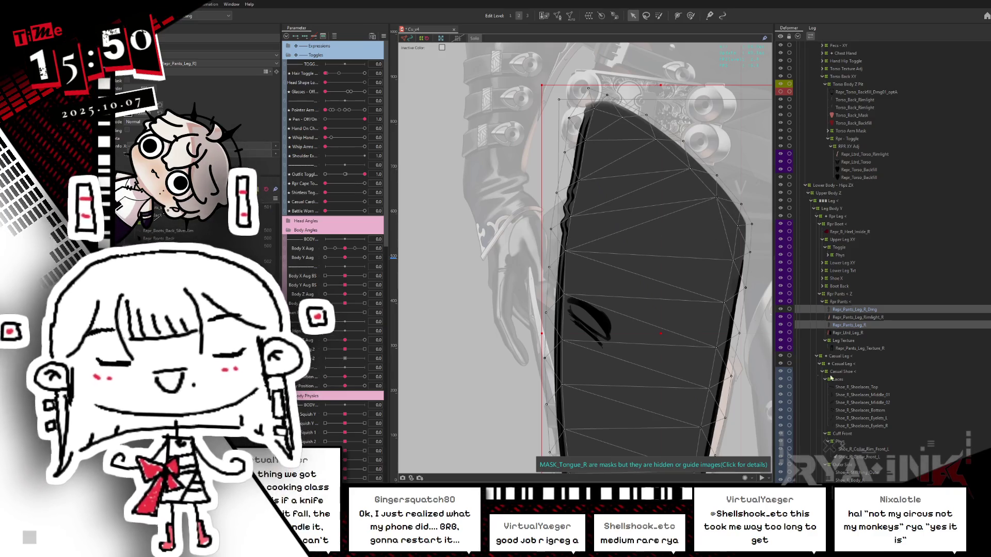
pyautogui.click(860, 310)
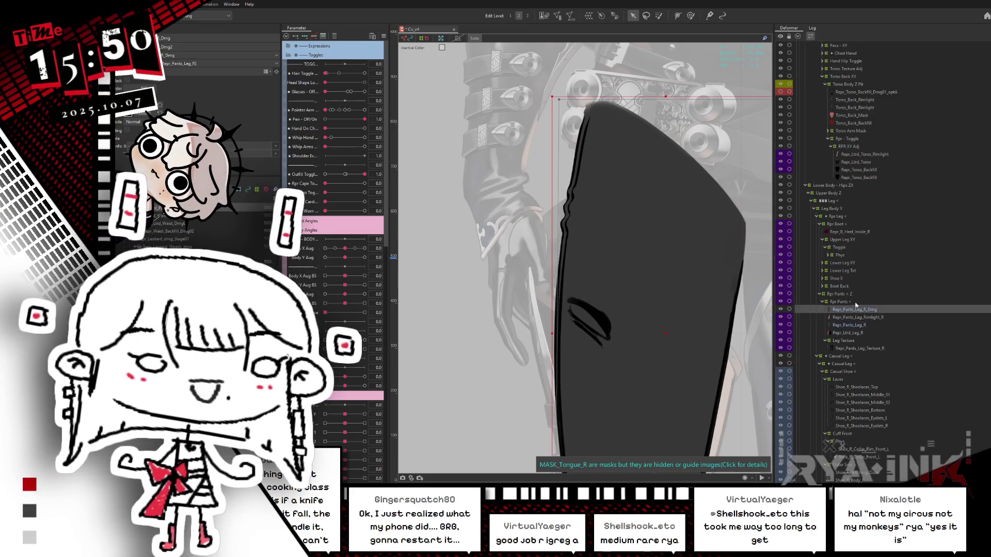
pyautogui.press('Left')
pyautogui.press('Left')
pyautogui.press('Left')
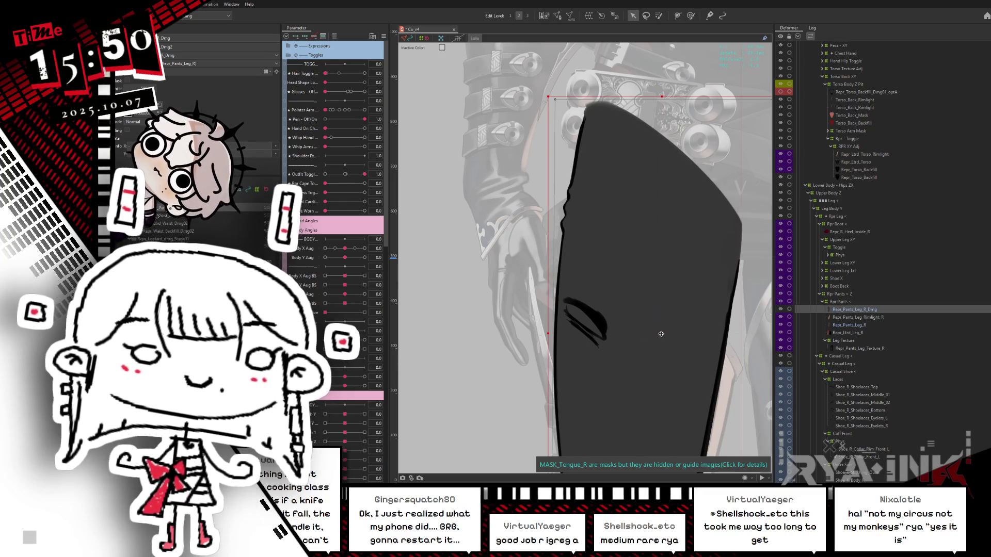
pyautogui.press('Right')
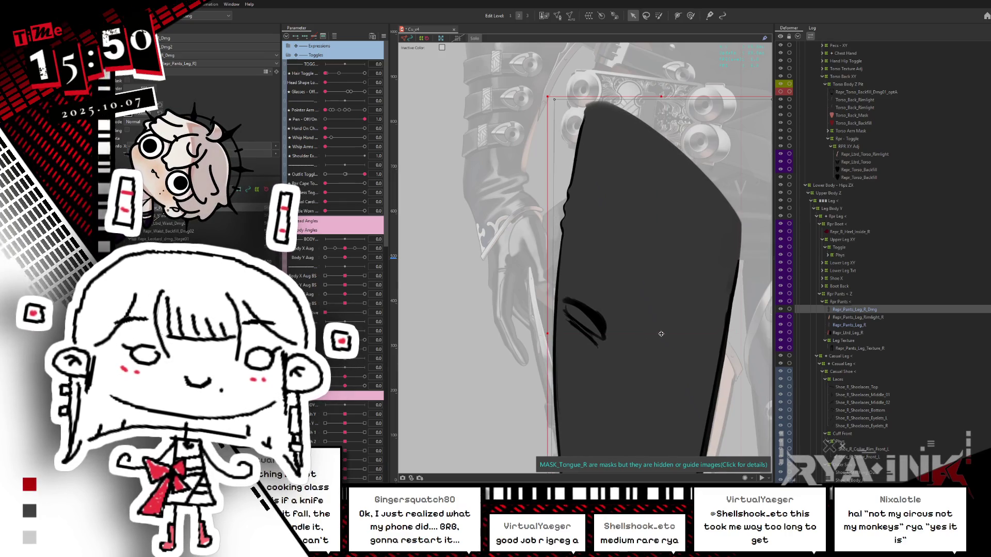
pyautogui.press('Left')
pyautogui.press('Left')
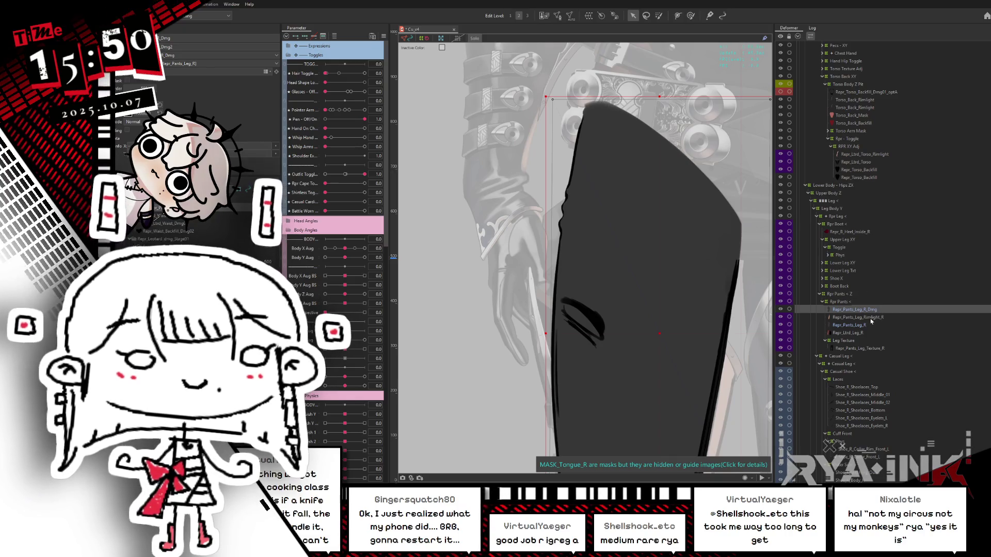
pyautogui.press('Escape')
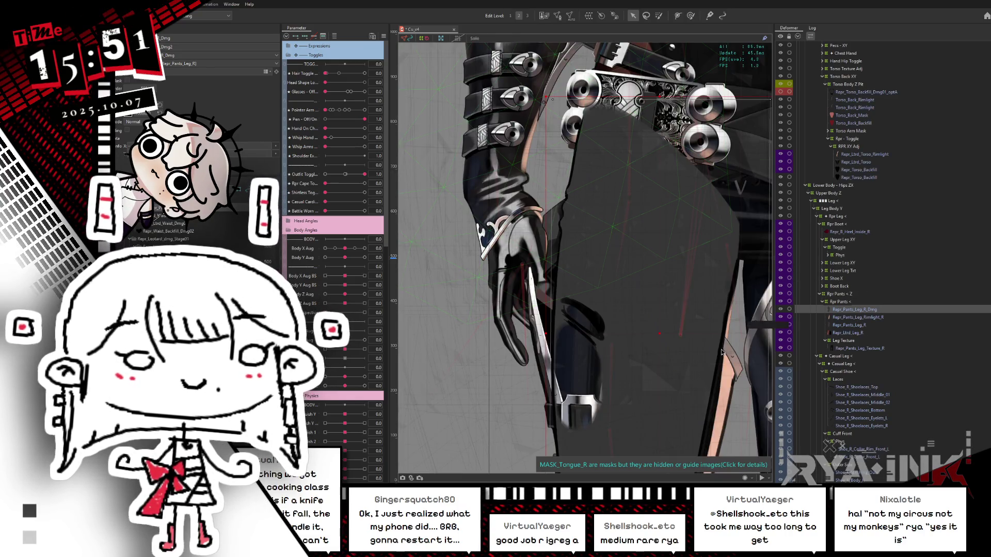
# Step: Check the damaged patch's fit with the selection outline hidden, toggling the isolated view
pyautogui.scroll(5, 722, 351)
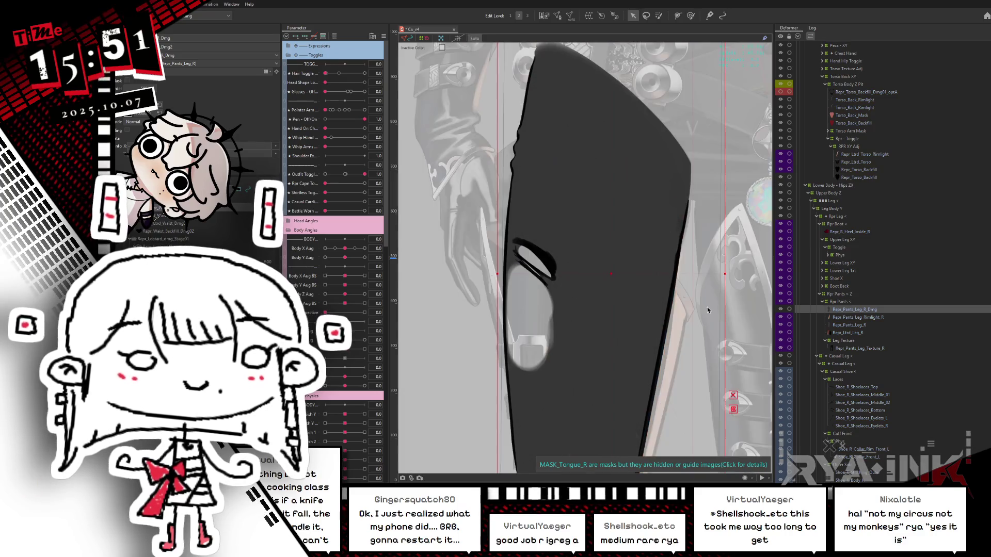
pyautogui.press('Escape')
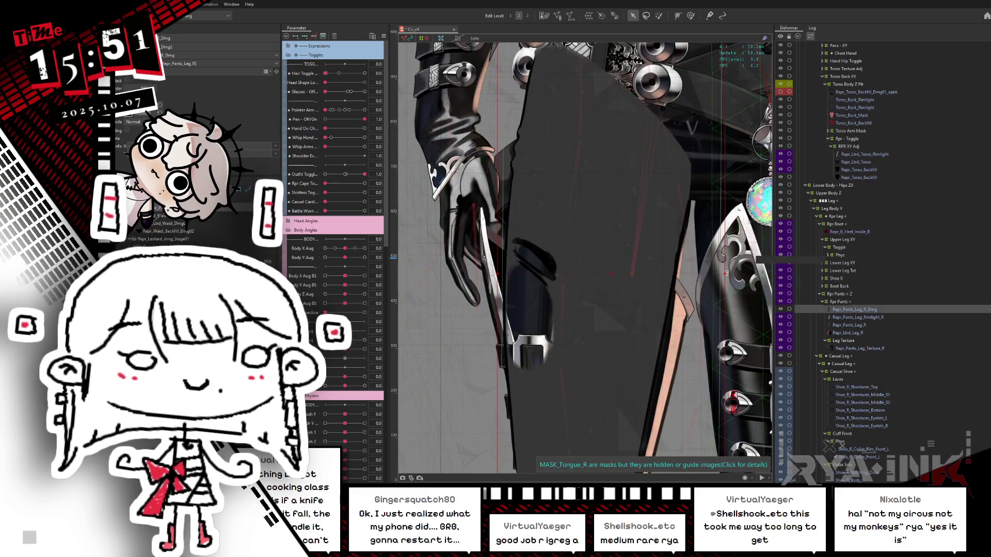
pyautogui.scroll(-4, 702, 235)
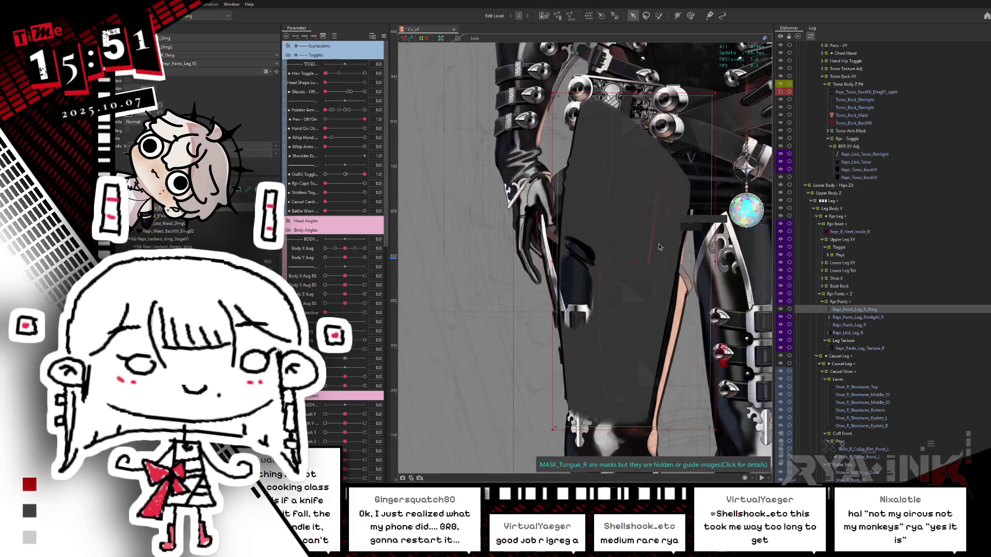
pyautogui.scroll(2, 743, 274)
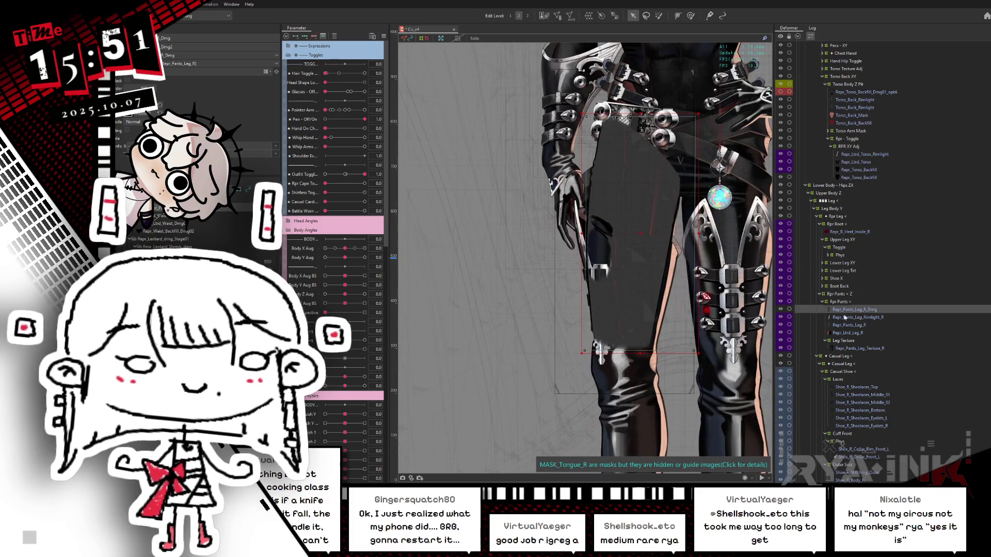
pyautogui.scroll(-2, 650, 300)
pyautogui.scroll(4, 650, 300)
pyautogui.scroll(-1, 650, 300)
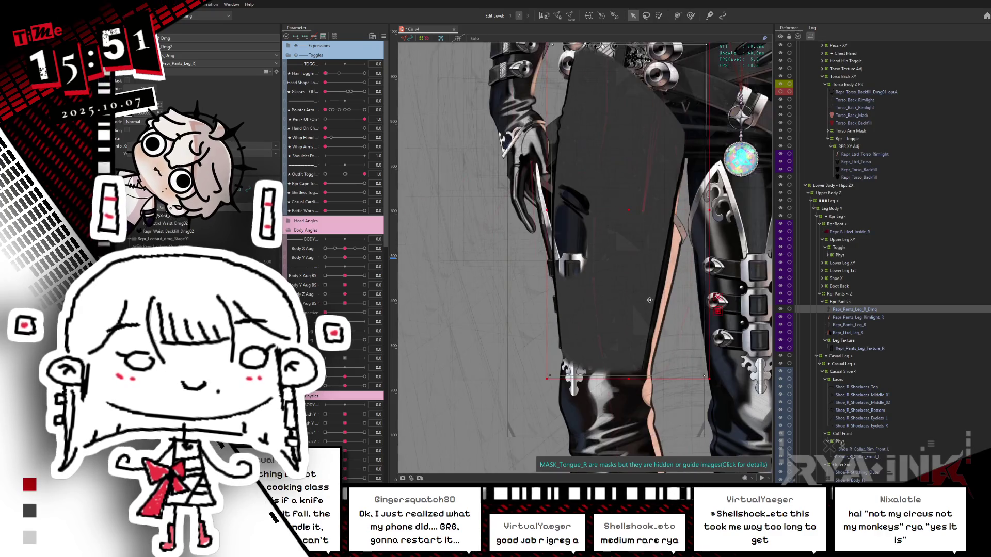
pyautogui.scroll(-1, 650, 300)
pyautogui.scroll(1, 650, 300)
pyautogui.hotkey('ctrl', 'h')
pyautogui.hotkey('shift', 's')
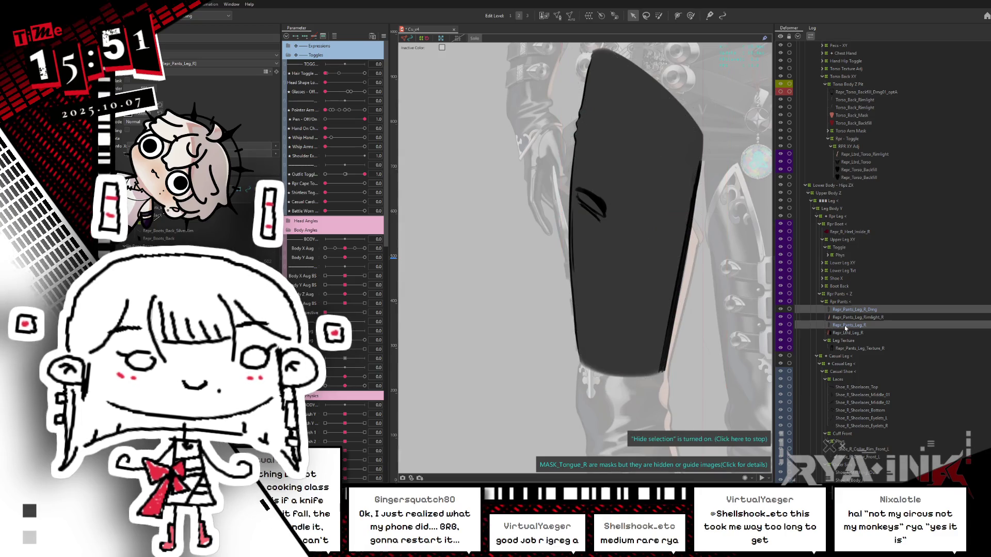
pyautogui.hotkey('shift', 's')
pyautogui.hotkey('shift', 's')
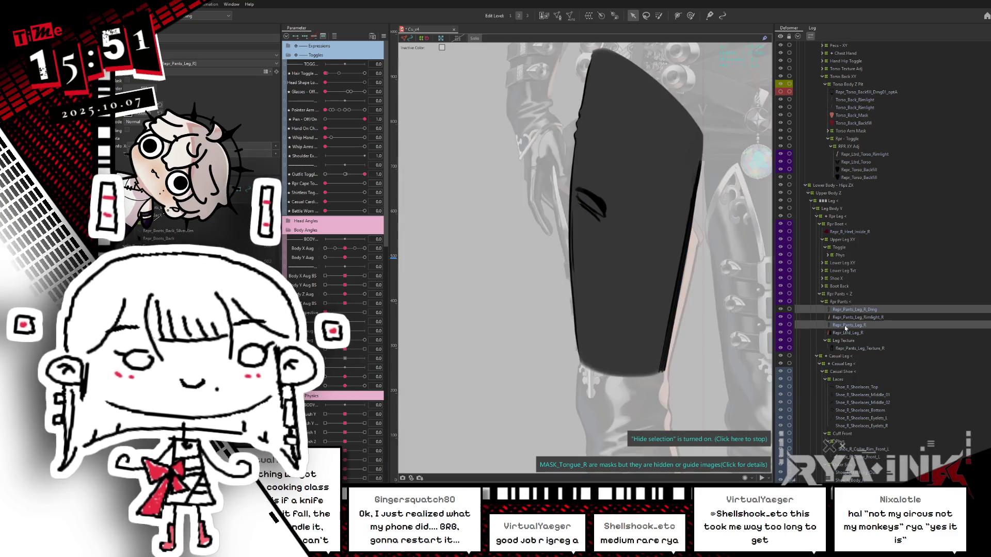
# Step: Fine-tune the damaged pants mesh position with arrow-key nudges, then reselect Repr_Pants_Leg_R_Dmg
pyautogui.click(664, 236)
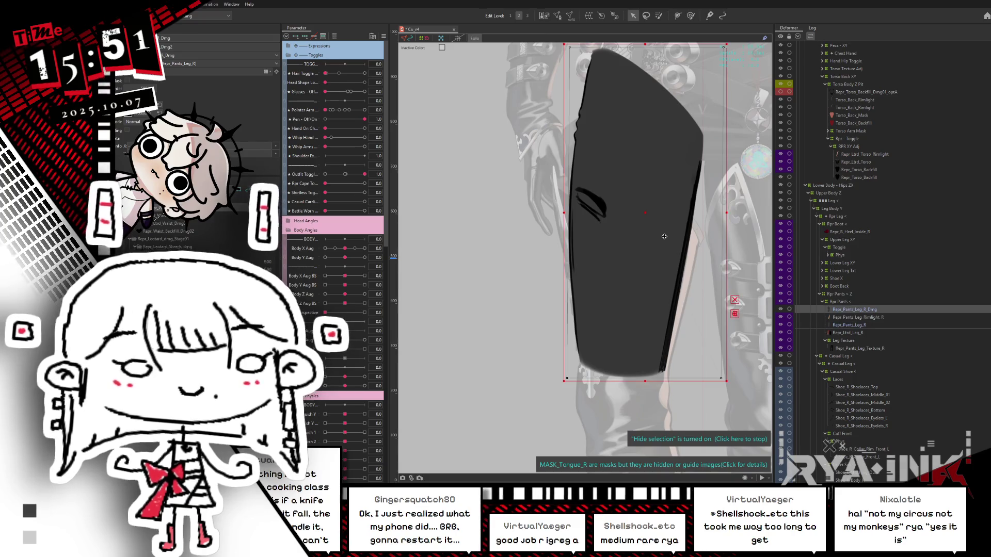
pyautogui.press('Right')
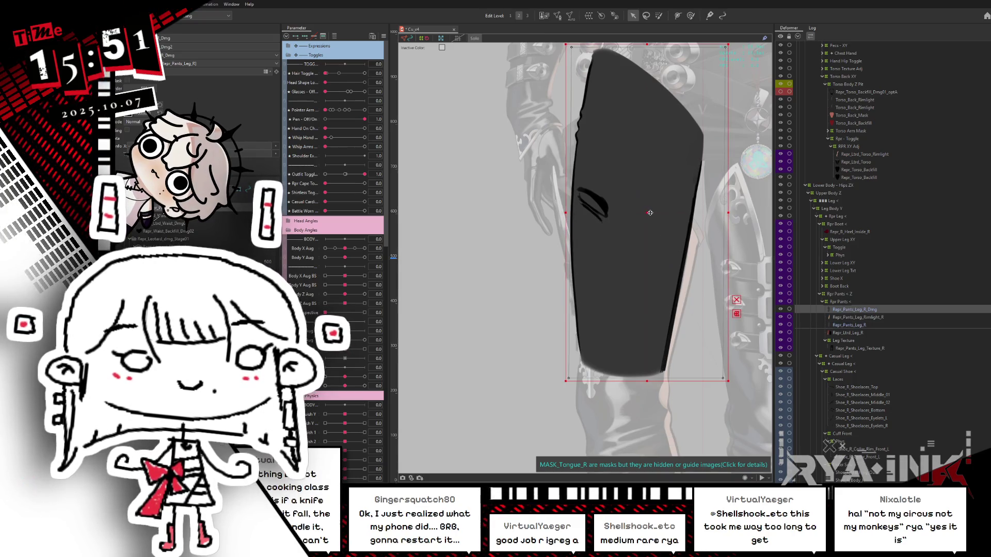
pyautogui.moveTo(651, 213); pyautogui.dragTo(650, 212)
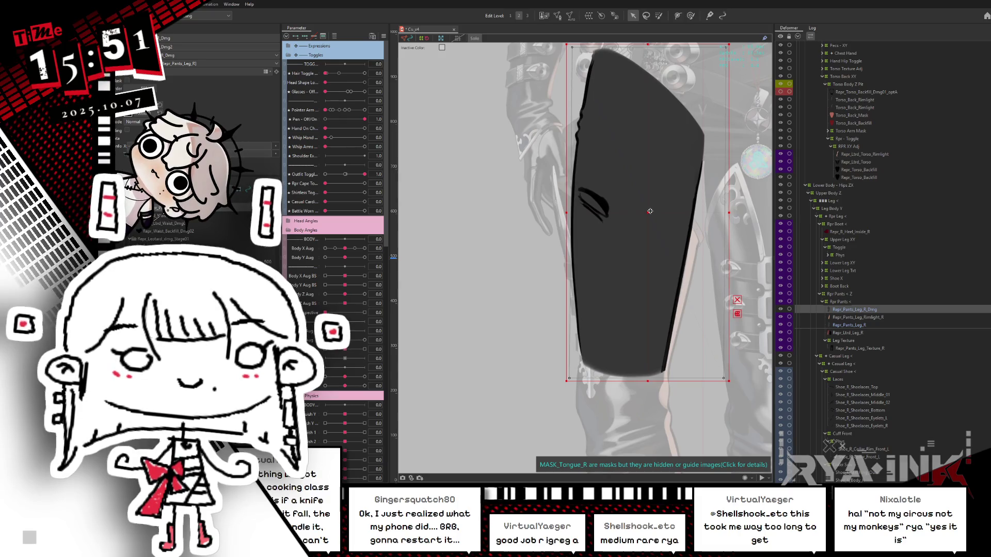
pyautogui.press('Left')
pyautogui.press('Up')
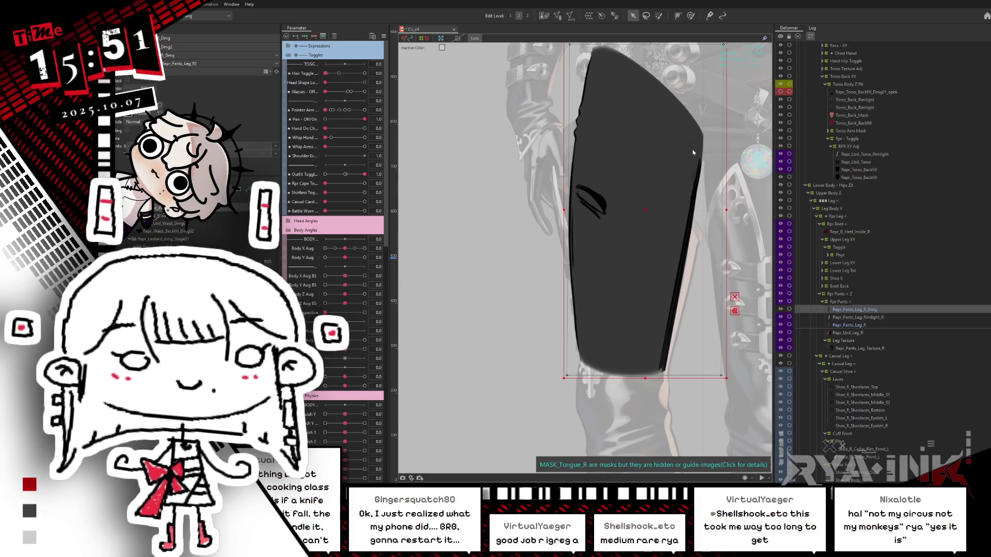
pyautogui.press('Down')
pyautogui.press('Right')
pyautogui.press('Right')
pyautogui.press('Right')
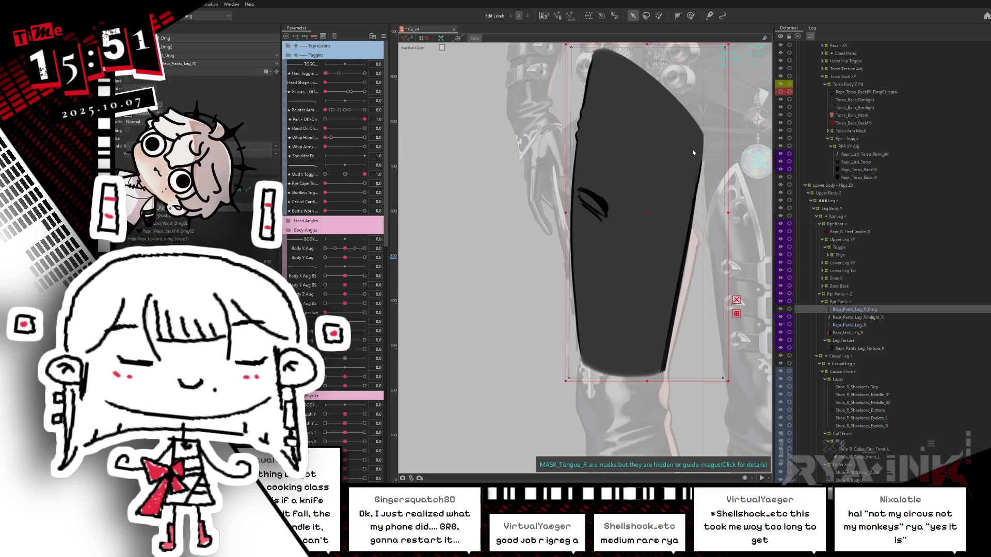
pyautogui.click(631, 158)
pyautogui.click(870, 311)
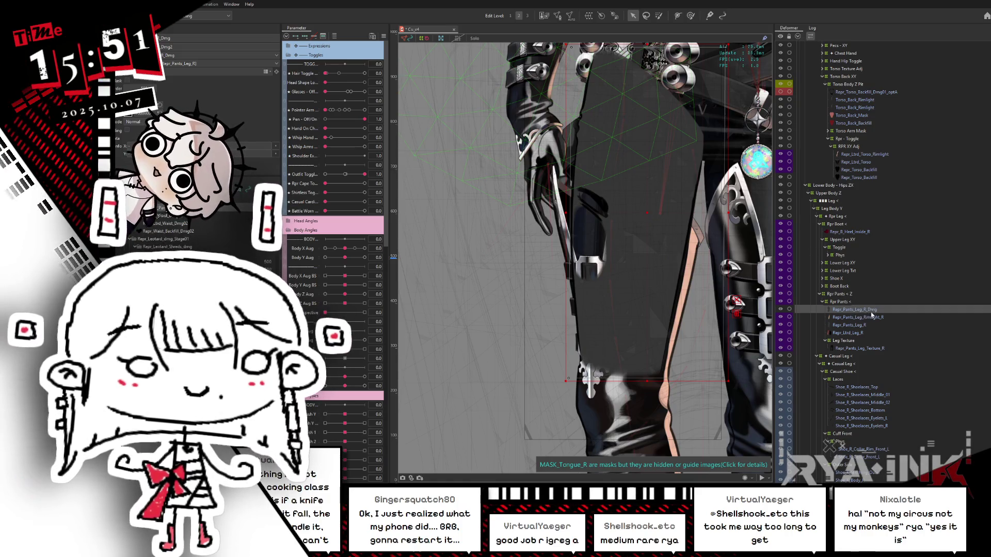
pyautogui.rightClick(868, 310)
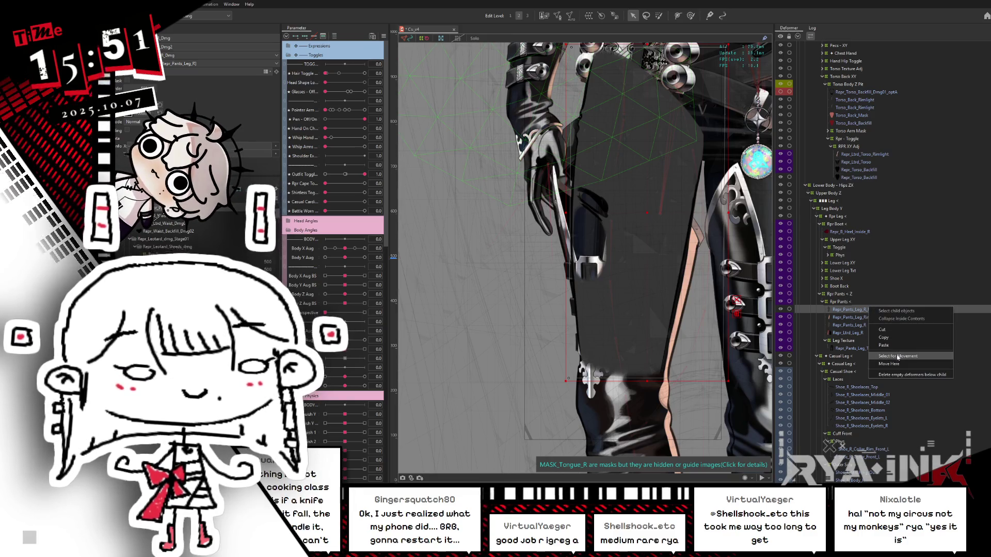
# Step: Move Repr_Pants_Leg_R_Dmg to sit directly above Repr_Pants_Leg_R, confirming the move
pyautogui.click(899, 356)
pyautogui.click(850, 325)
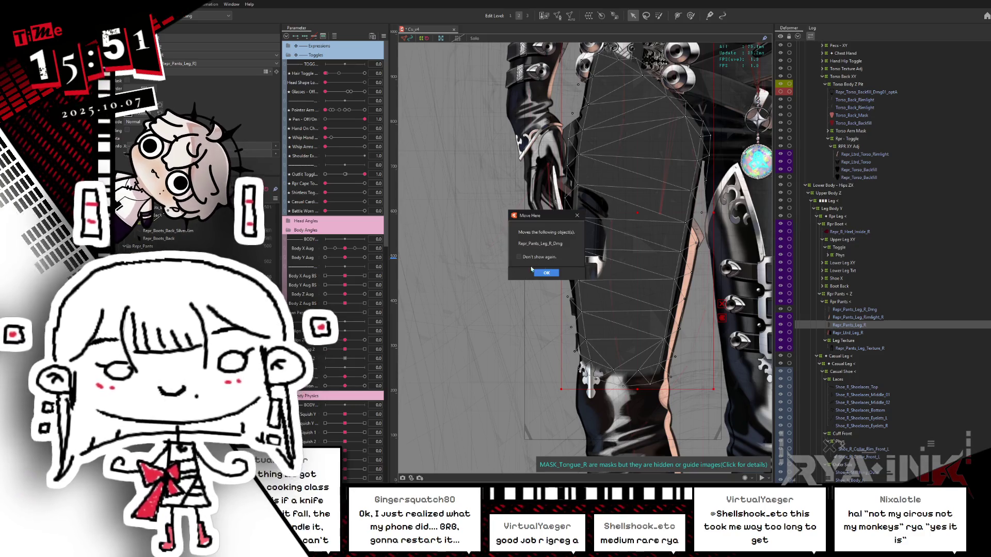
pyautogui.press('Return')
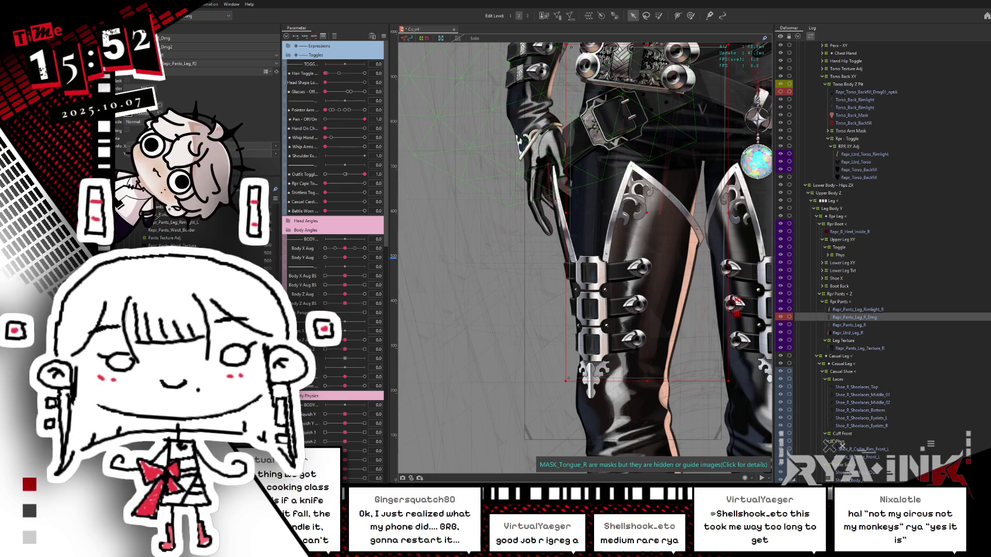
pyautogui.click(860, 349)
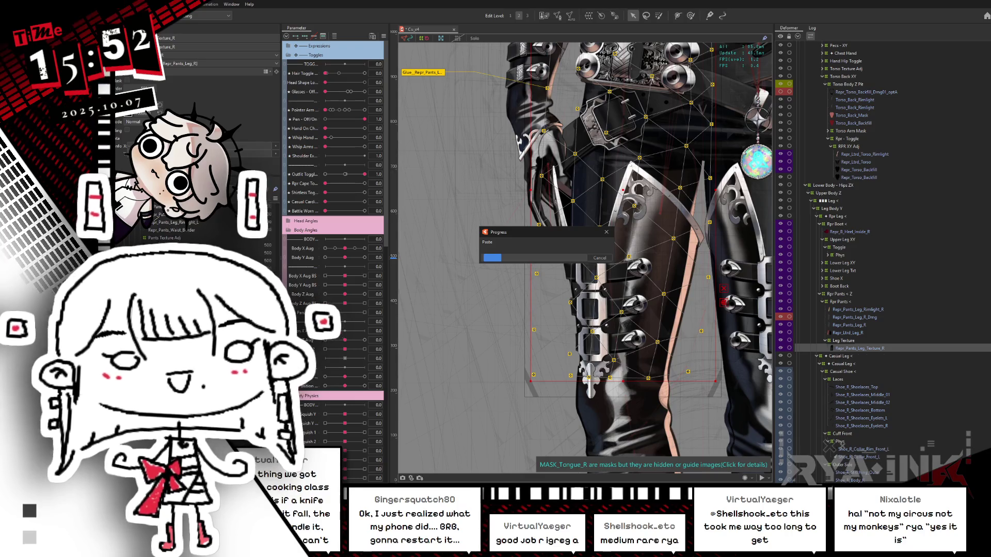
# Step: Select both Repr_Pants_Leg_Texture_R meshes, box-select all their vertices in Mesh Edit, and confirm
pyautogui.scroll(-3, 566, 234)
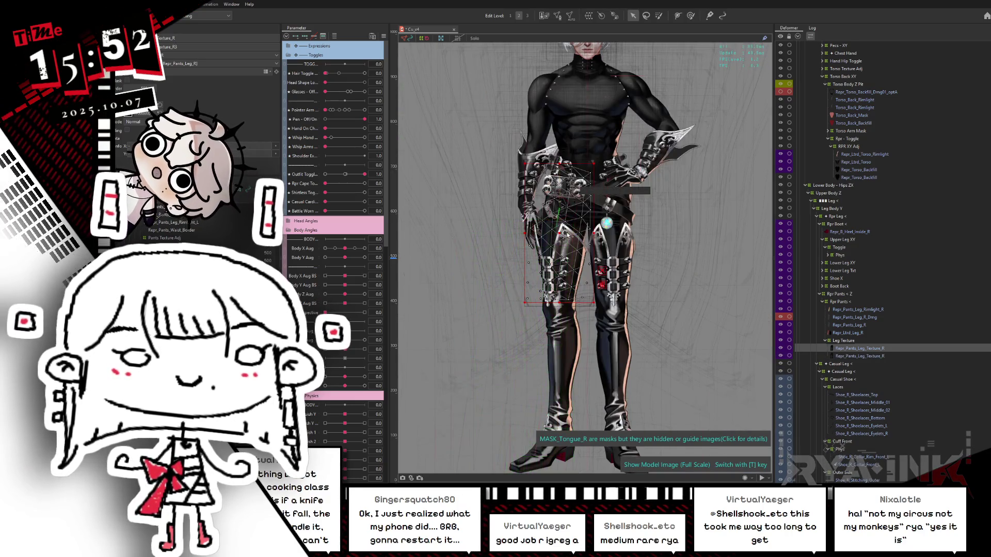
pyautogui.scroll(3, 567, 233)
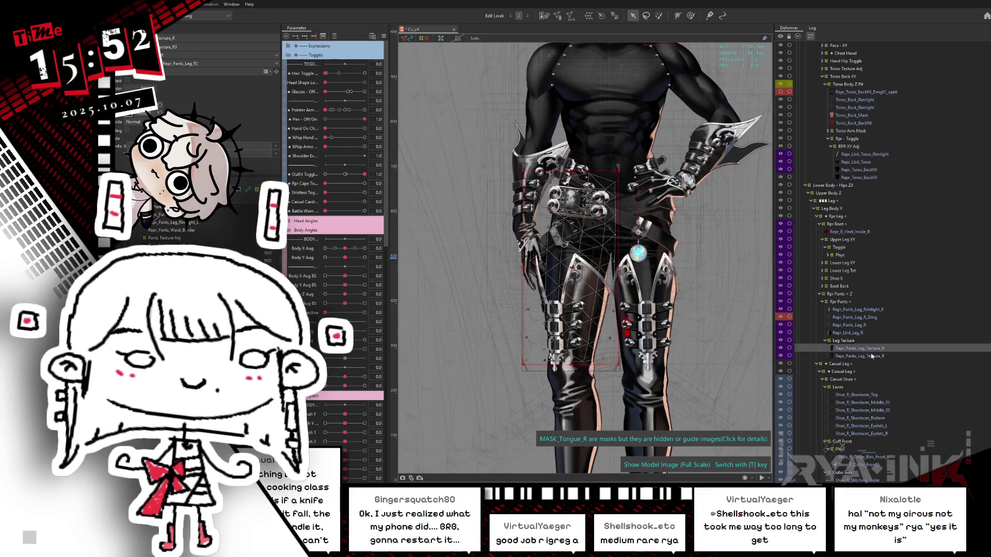
pyautogui.keyDown('ctrl'); pyautogui.click(872, 356); pyautogui.keyUp('ctrl')
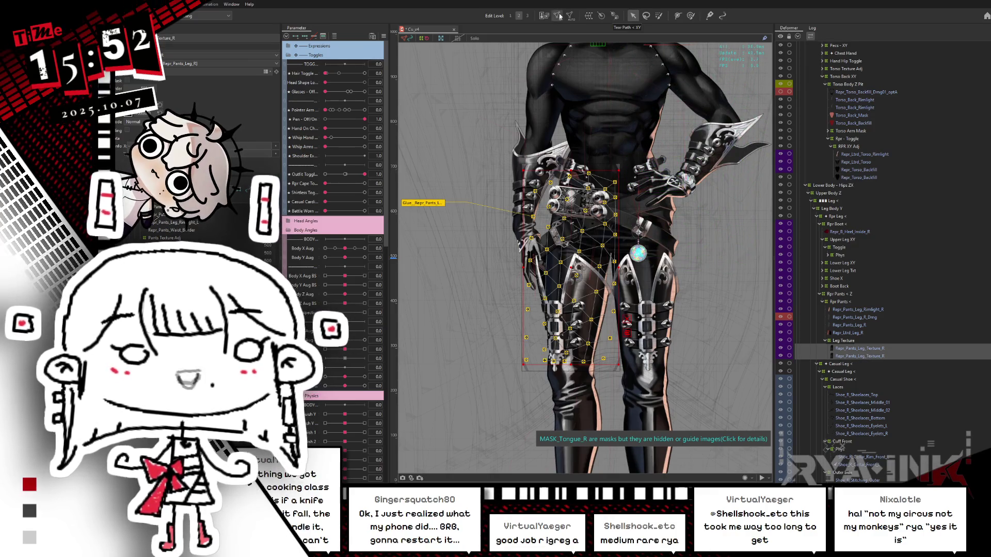
pyautogui.click(560, 16)
pyautogui.moveTo(660, 159)
pyautogui.mouseDown()
pyautogui.moveTo(587, 272)
pyautogui.moveTo(449, 430)
pyautogui.mouseUp()
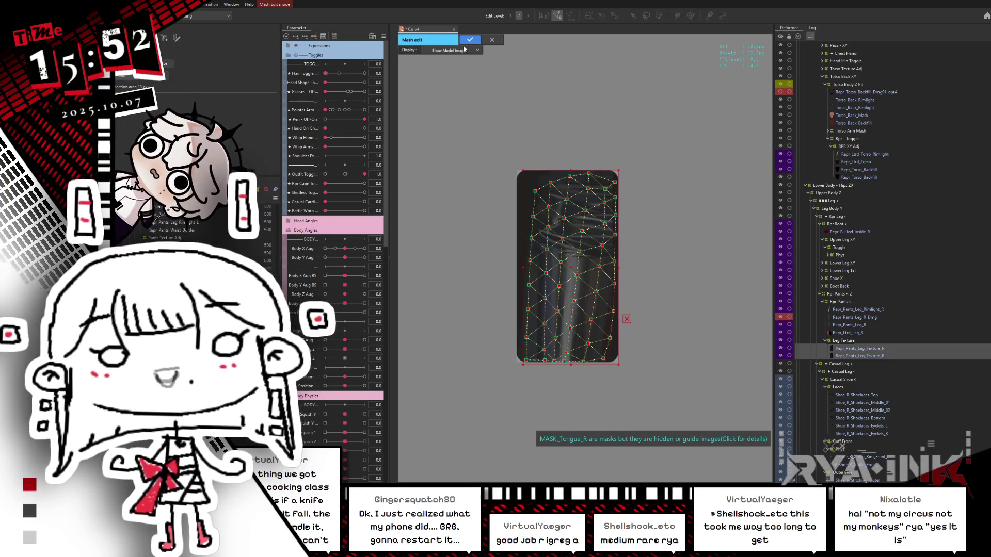
pyautogui.press('Return')
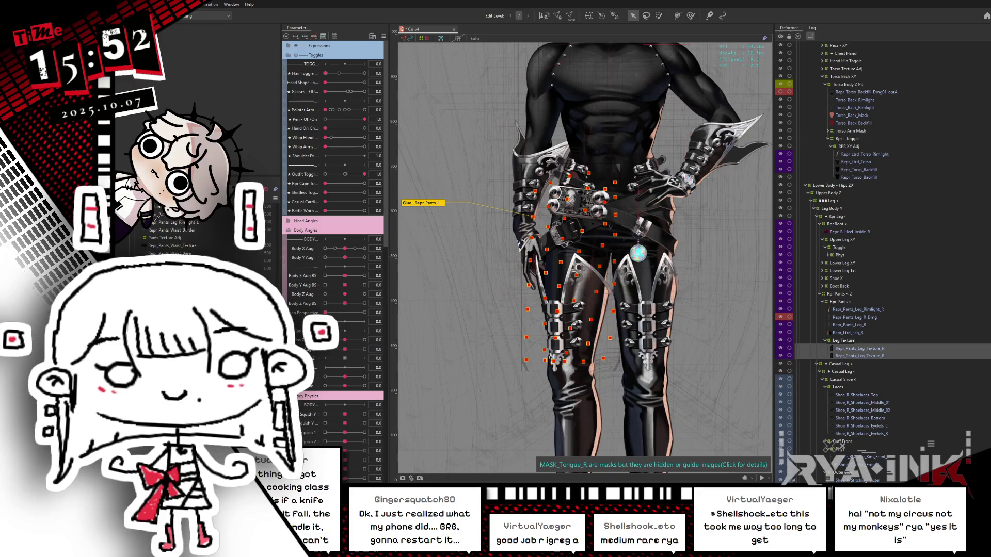
# Step: Set Body X Aug to 1 and brush-deform the upper-right vertices of the leg mesh
pyautogui.moveTo(343, 248); pyautogui.dragTo(364, 248)
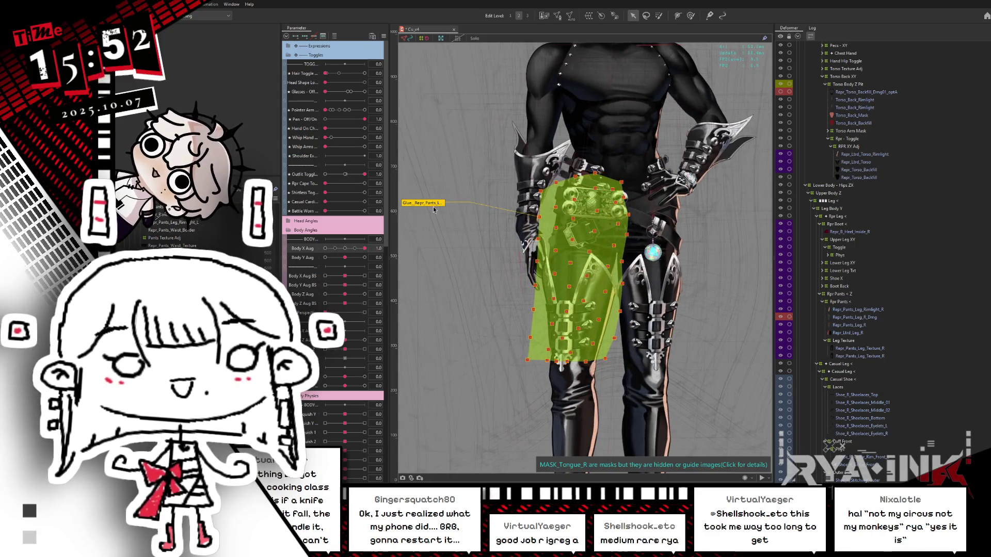
pyautogui.press('b')
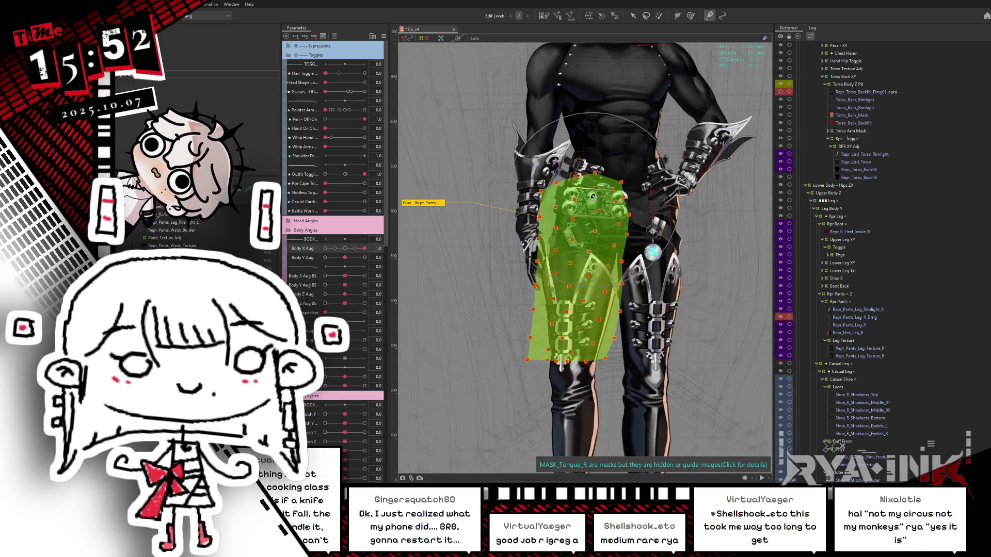
pyautogui.moveTo(571, 226); pyautogui.dragTo(555, 231)
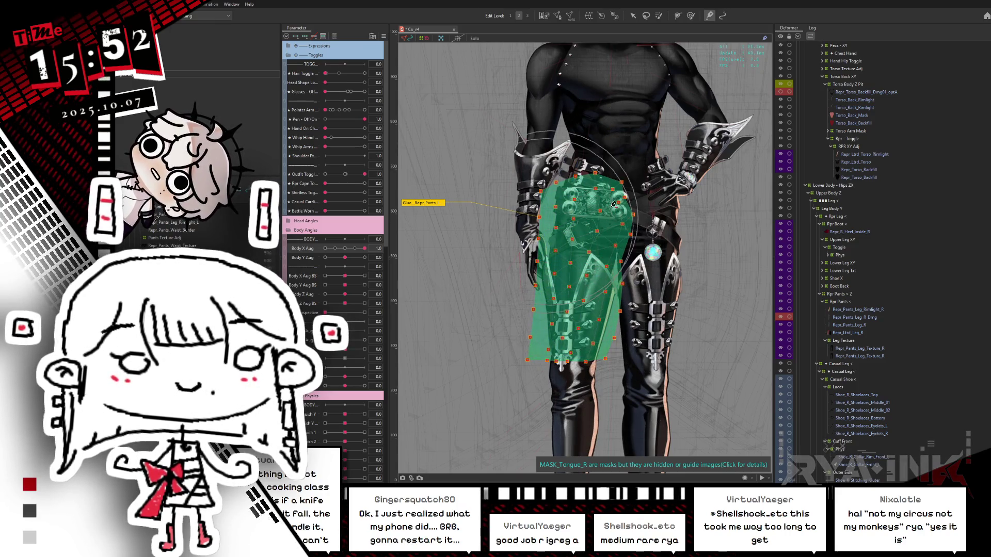
pyautogui.moveTo(346, 250)
pyautogui.mouseDown()
pyautogui.moveTo(380, 247)
pyautogui.moveTo(311, 280)
pyautogui.moveTo(383, 257)
pyautogui.mouseUp()
pyautogui.hotkey('ctrl', 'h')
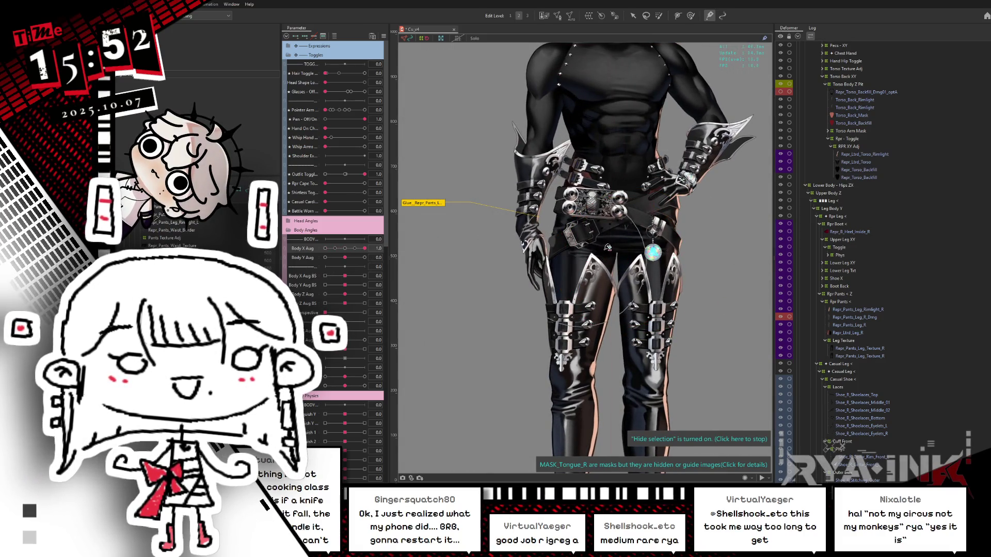
# Step: Check the thigh pants mesh with the body turned both ways, then reset Body X Aug to 0
pyautogui.click(617, 249)
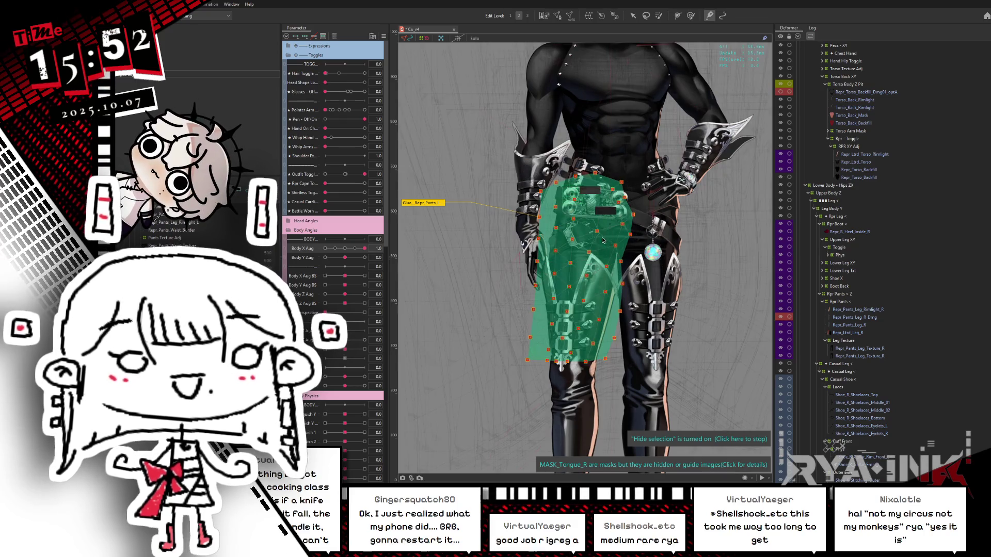
pyautogui.click(582, 282)
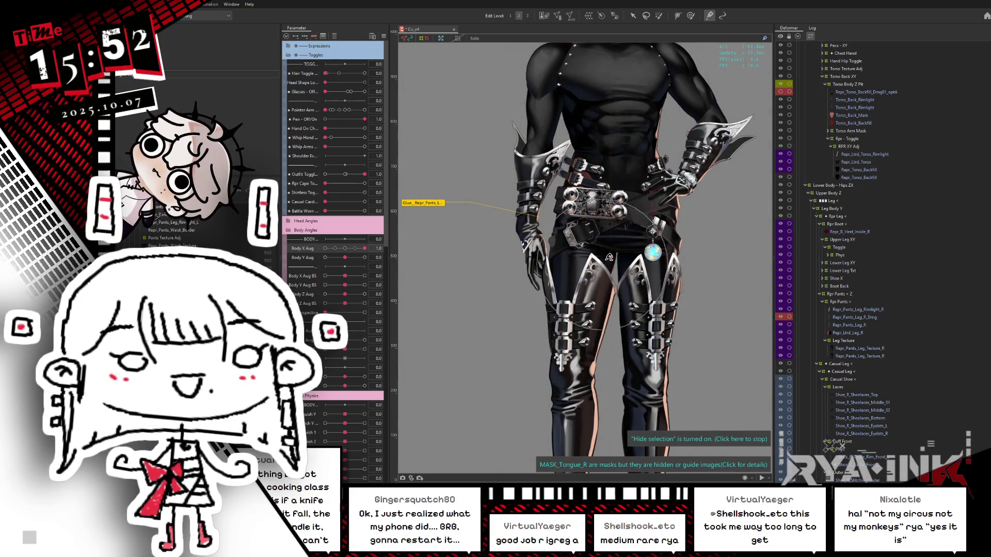
pyautogui.click(584, 289)
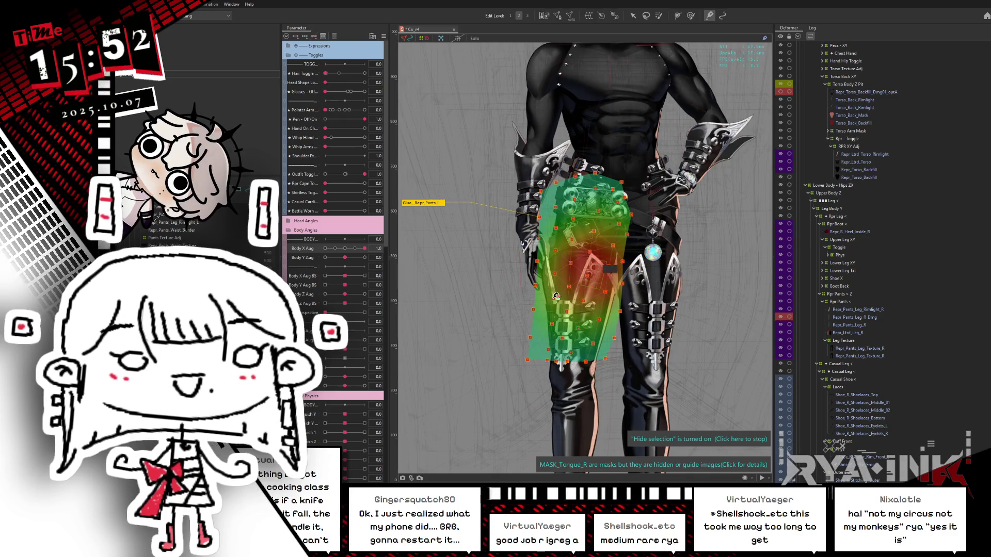
pyautogui.moveTo(365, 248)
pyautogui.mouseDown()
pyautogui.moveTo(326, 249)
pyautogui.moveTo(384, 246)
pyautogui.mouseUp()
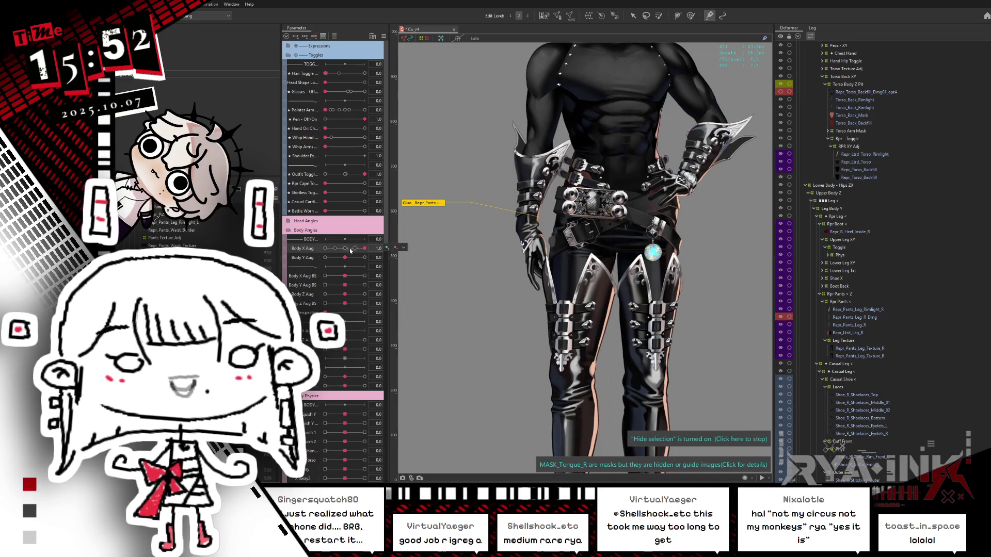
pyautogui.click(345, 249)
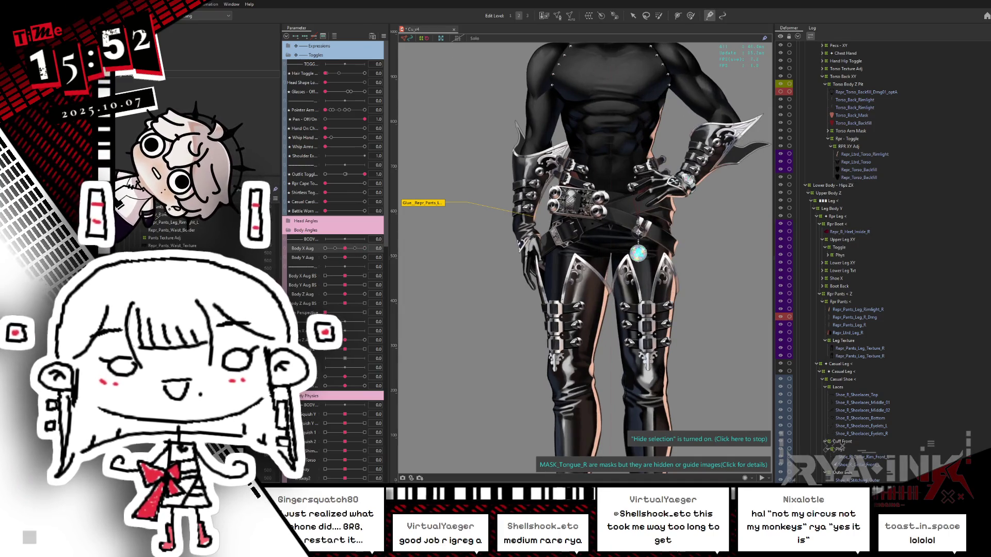
pyautogui.click(633, 16)
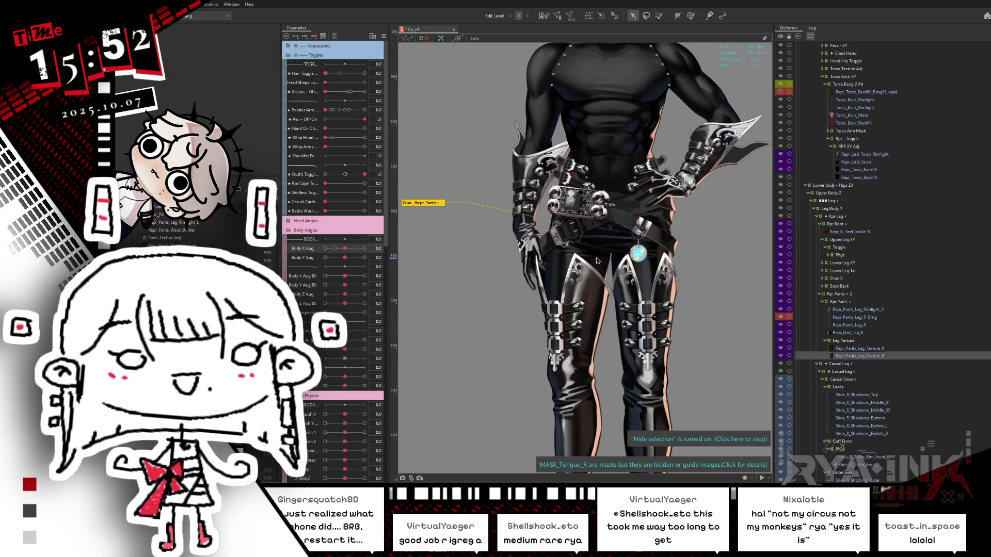
pyautogui.click(576, 267)
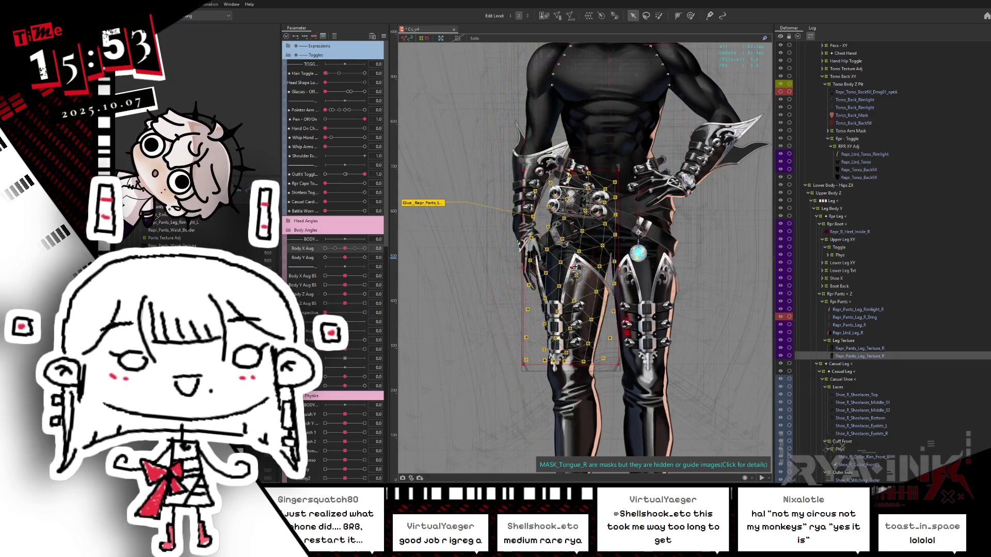
pyautogui.moveTo(570, 267); pyautogui.dragTo(585, 275)
pyautogui.hotkey('ctrl', 'z')
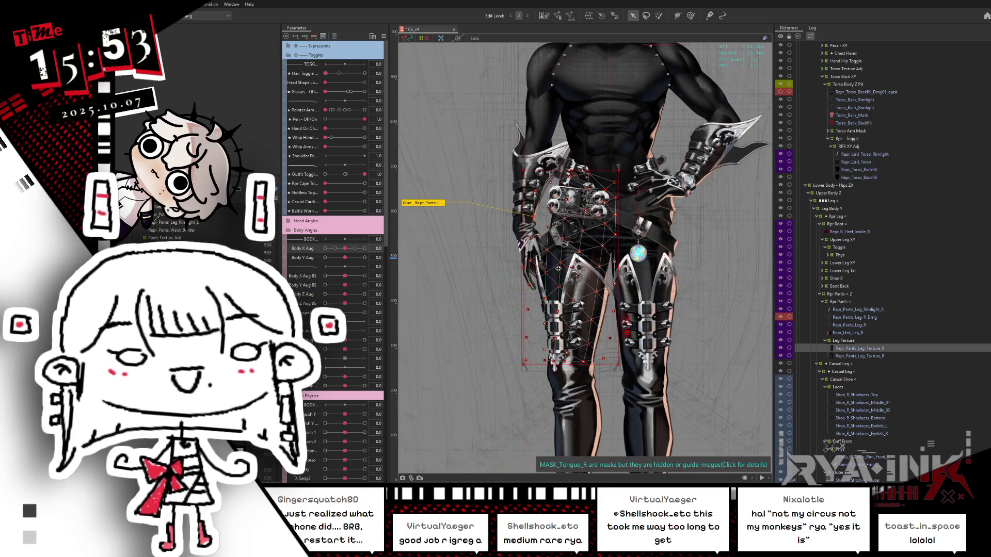
pyautogui.click(537, 260)
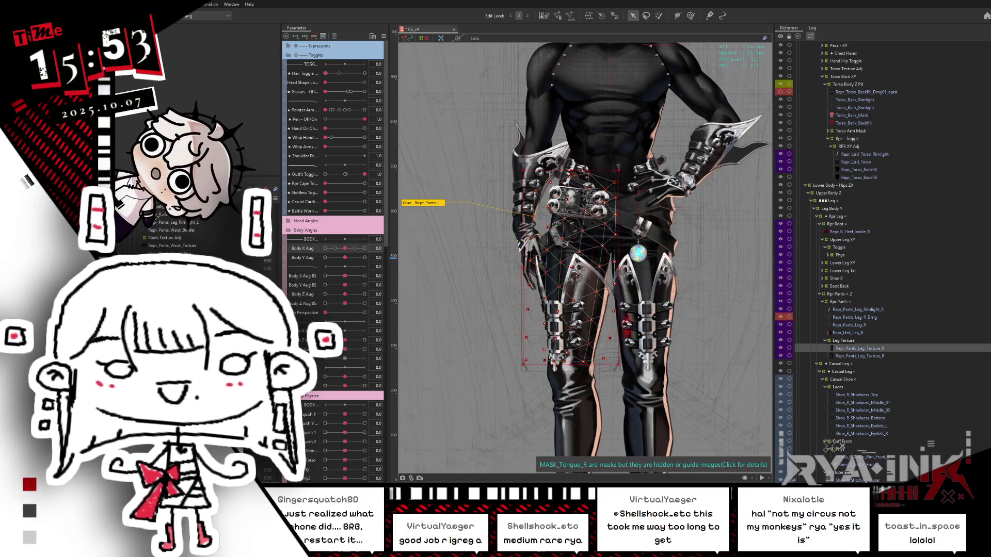
pyautogui.click(572, 269)
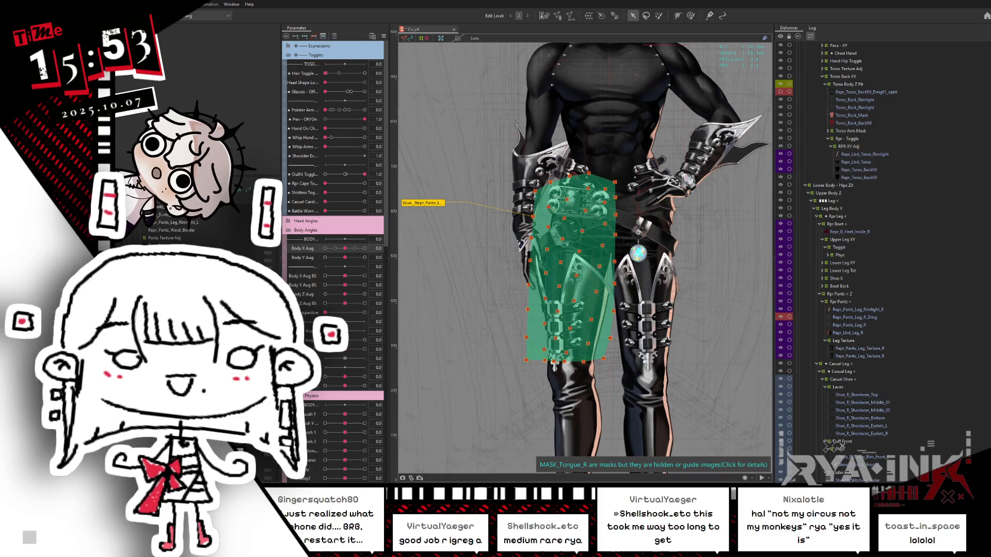
# Step: Rename the duplicate leg texture mesh to Repr_Pants_Leg_Texture_R_dmg
pyautogui.click(573, 268)
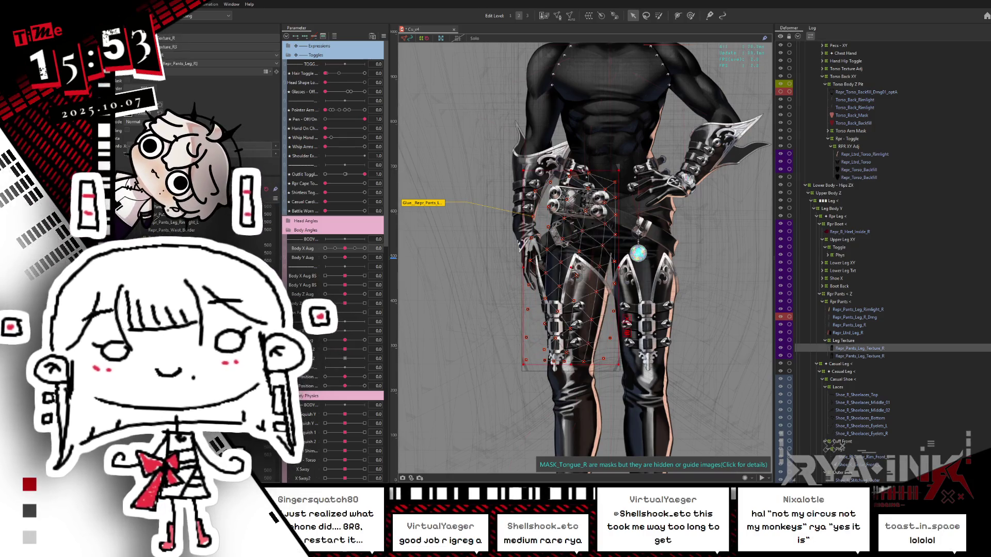
pyautogui.write('_dmg')
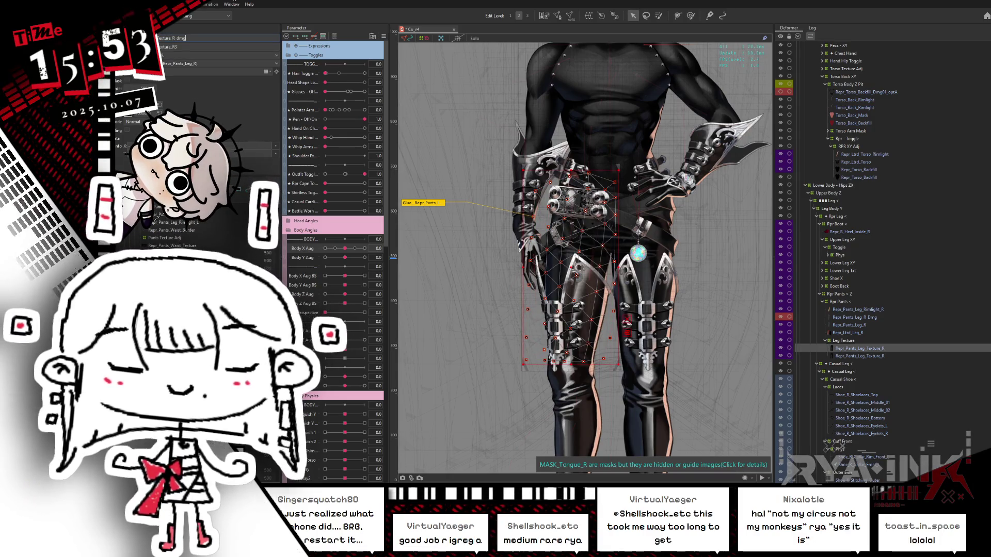
pyautogui.press('Tab')
pyautogui.hotkey('ctrl', 'v')
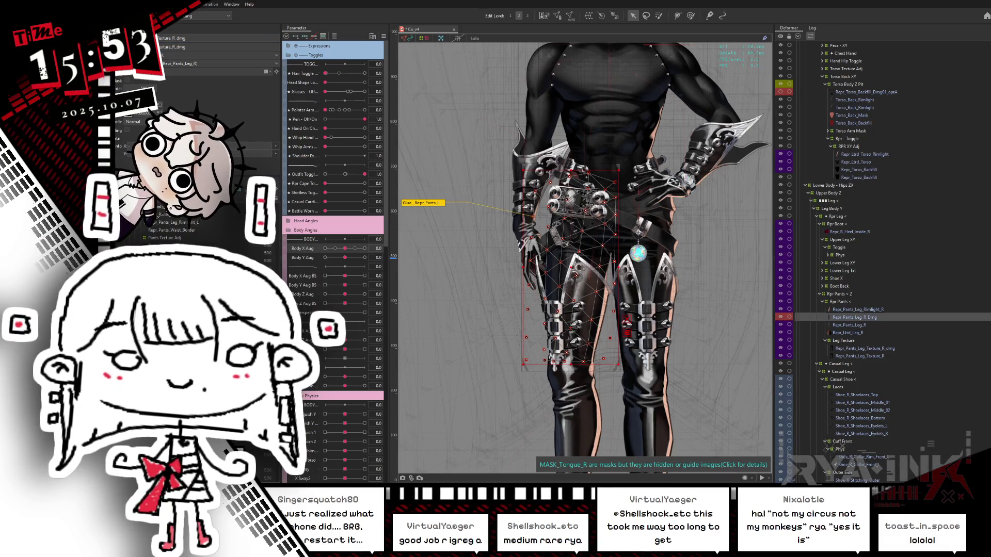
# Step: Move Repr_Pants_Leg_R_Dmg and Repr_Pants_Leg_Texture_R_dmg each down one row below their originals
pyautogui.click(854, 318)
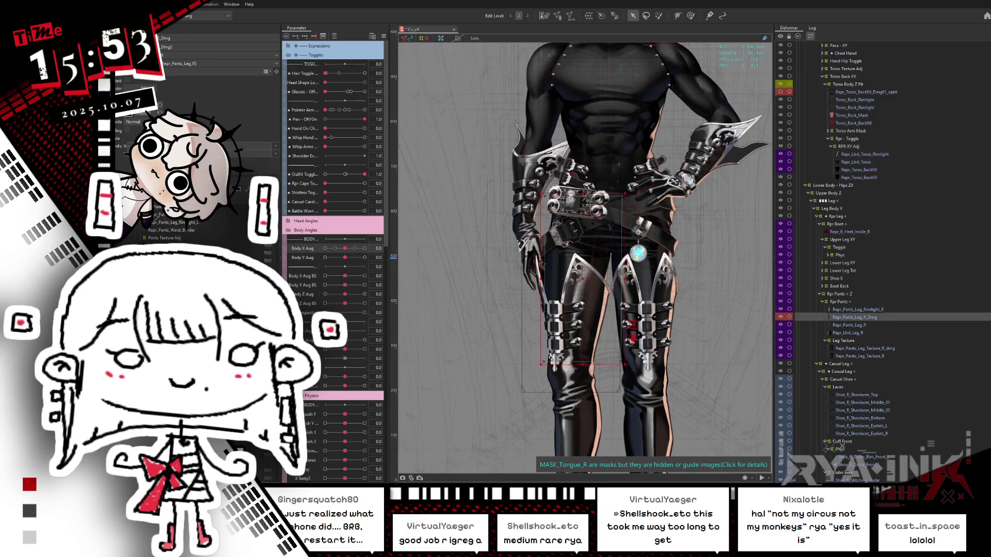
pyautogui.hotkey('ctrl', 'Down')
pyautogui.click(865, 348)
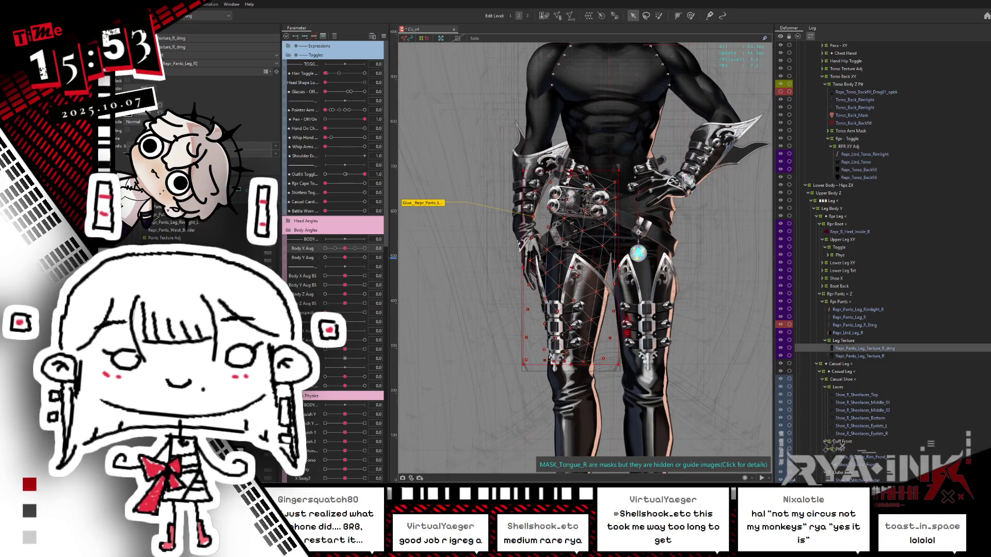
pyautogui.hotkey('ctrl', 'Down')
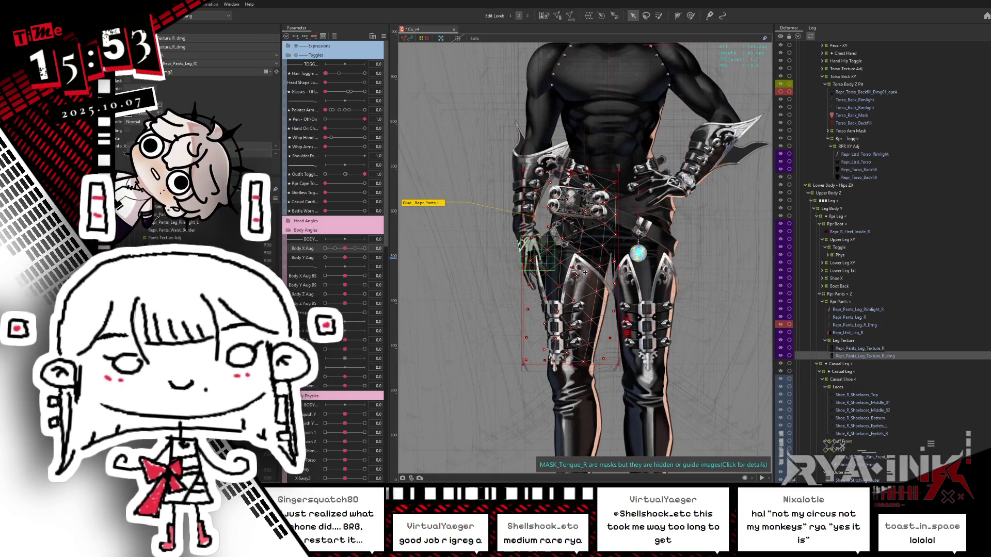
pyautogui.scroll(5, 572, 271)
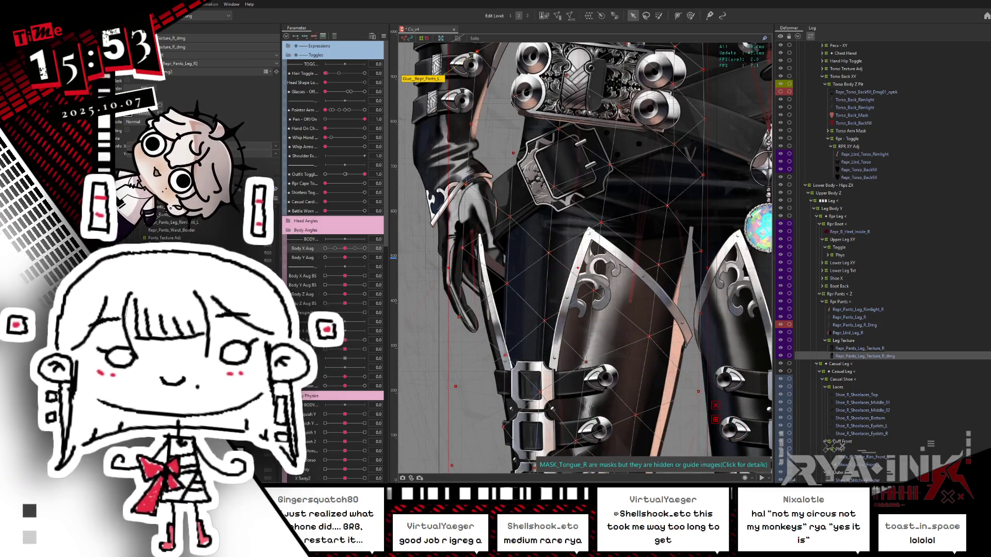
pyautogui.click(859, 348)
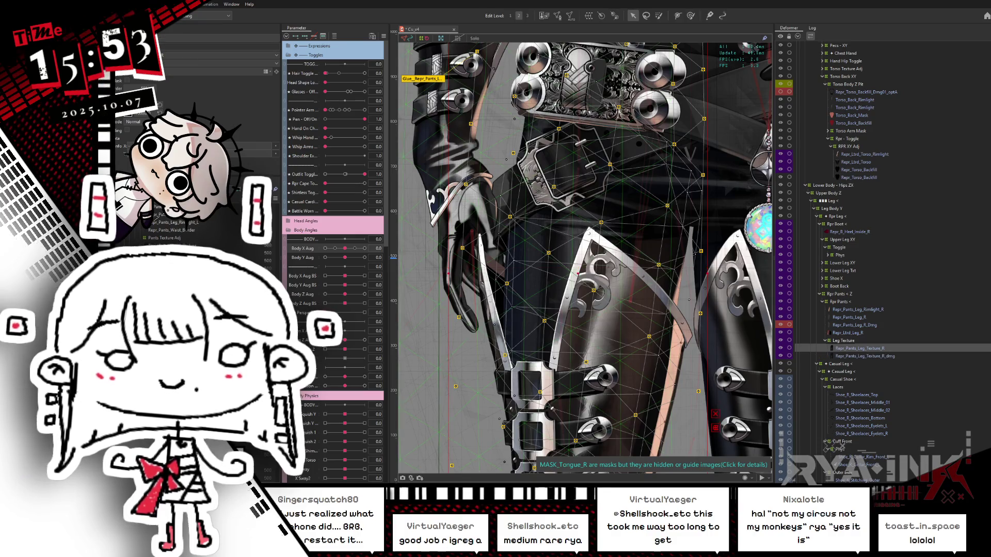
pyautogui.click(335, 37)
pyautogui.click(335, 37)
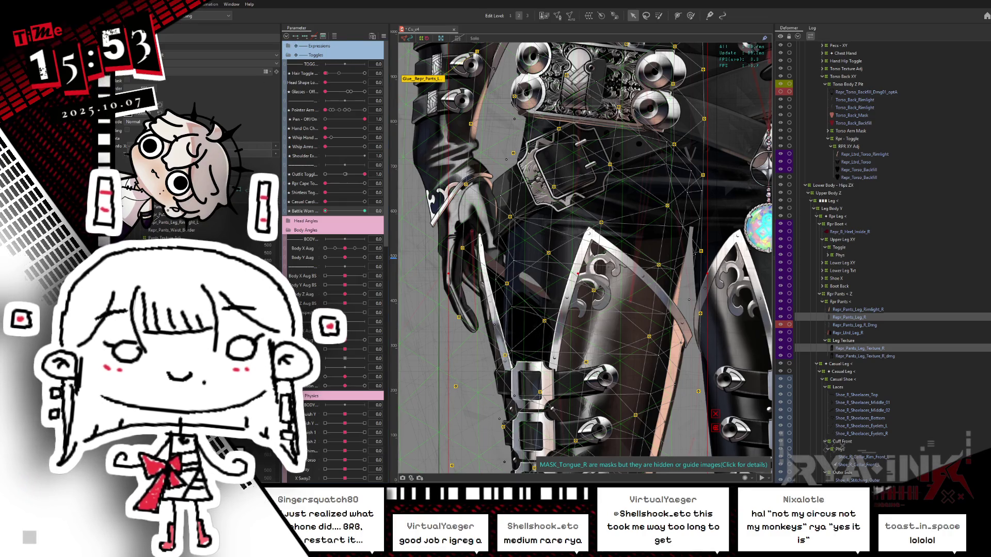
pyautogui.scroll(3, 480, 288)
pyautogui.moveTo(345, 248)
pyautogui.mouseDown()
pyautogui.moveTo(332, 250)
pyautogui.moveTo(372, 250)
pyautogui.mouseUp()
pyautogui.click(346, 249)
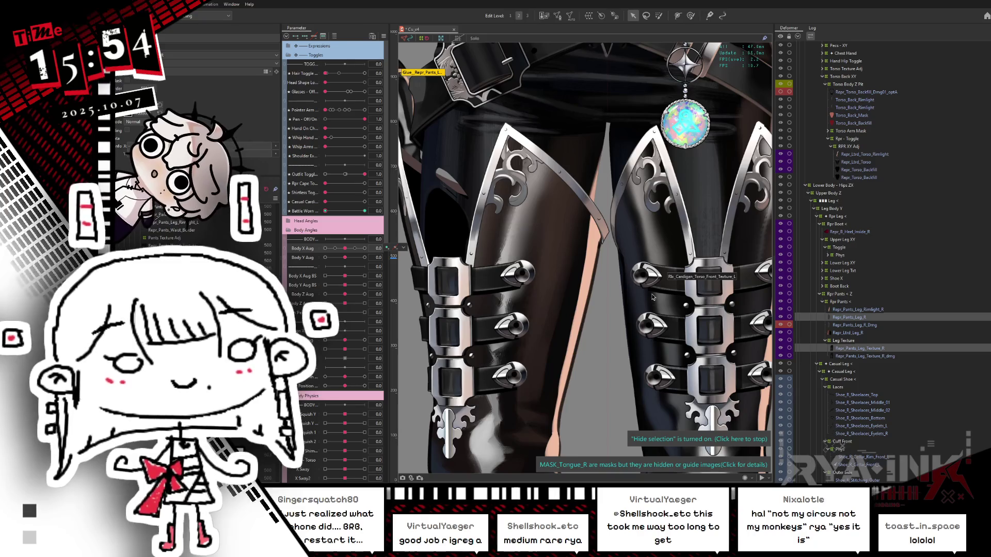
# Step: Select Repr_Pants_Leg_Texture_R_dmg and show its triangulated wireframe over the right thigh
pyautogui.scroll(-2, 557, 248)
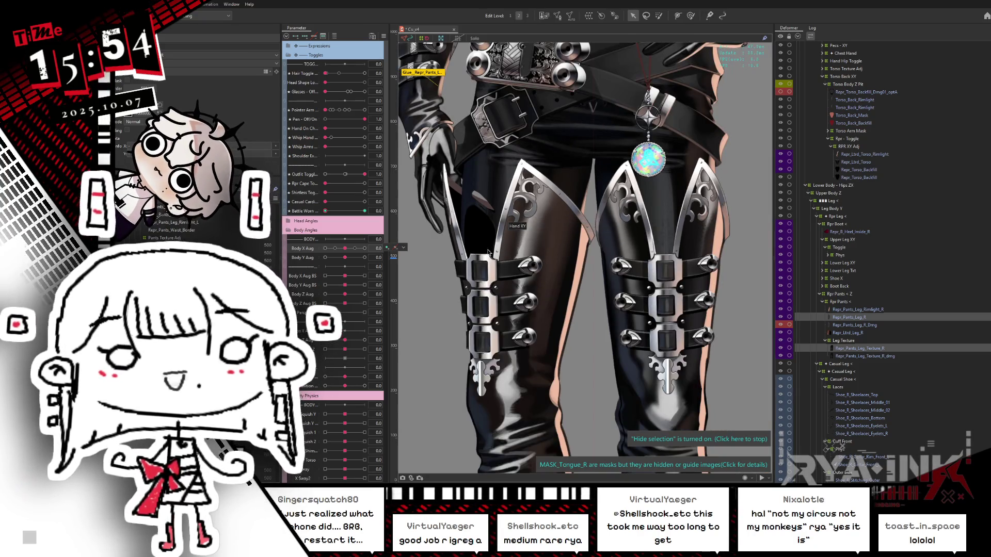
pyautogui.scroll(1, 481, 253)
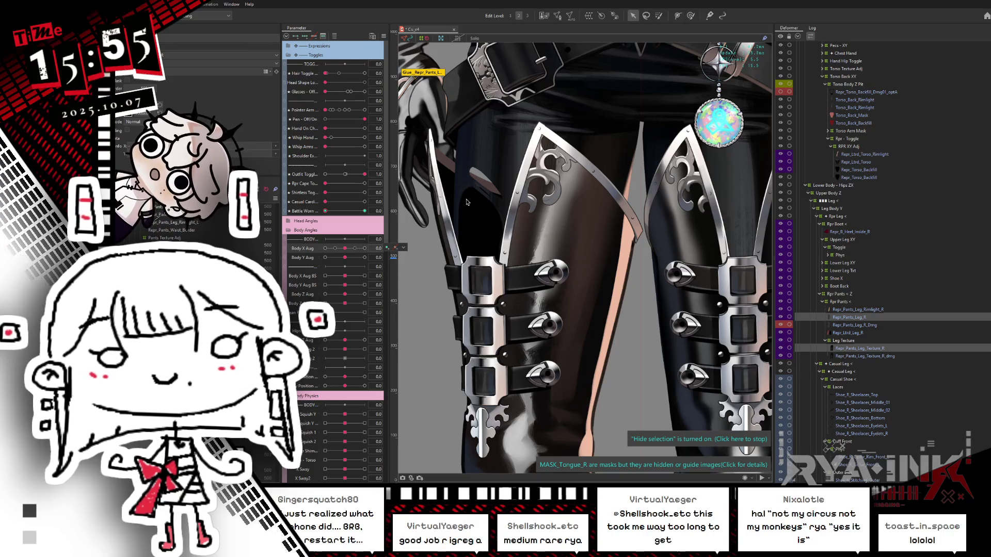
pyautogui.scroll(-1, 466, 202)
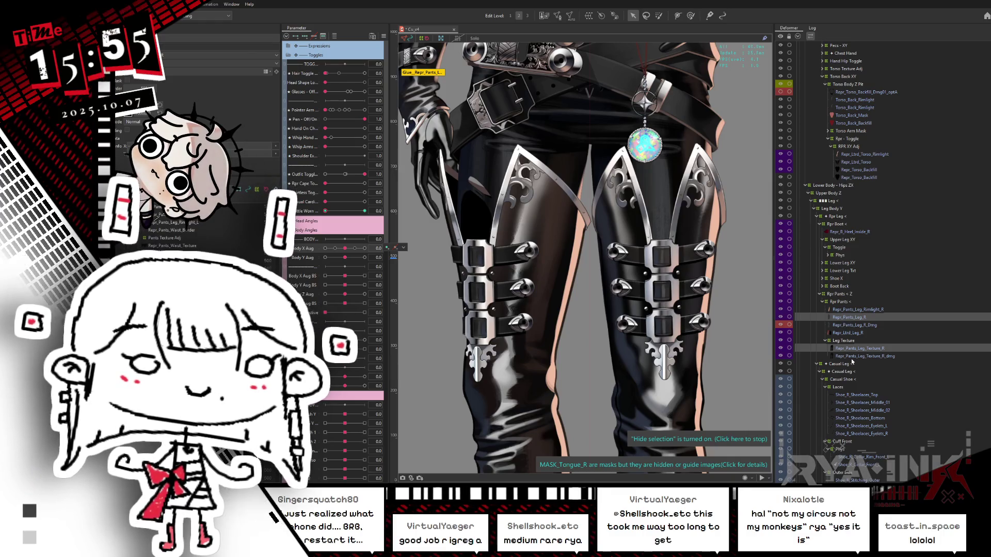
pyautogui.click(853, 357)
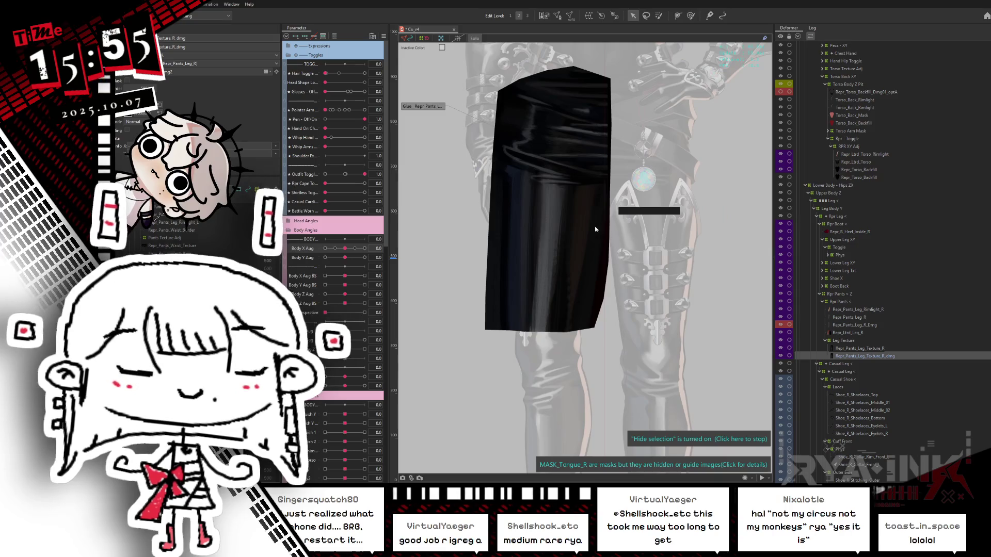
pyautogui.click(595, 230)
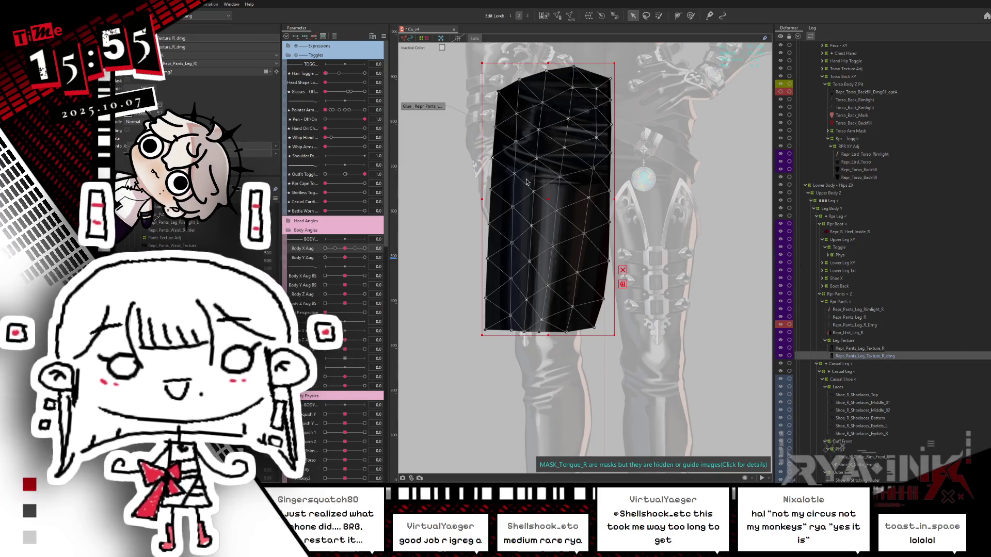
# Step: Inspect the Repr_Pants_Leg_R_Dmg and Repr_Pants_Leg_Texture_R_dmg meshes, then exit mesh editing
pyautogui.scroll(2, 526, 182)
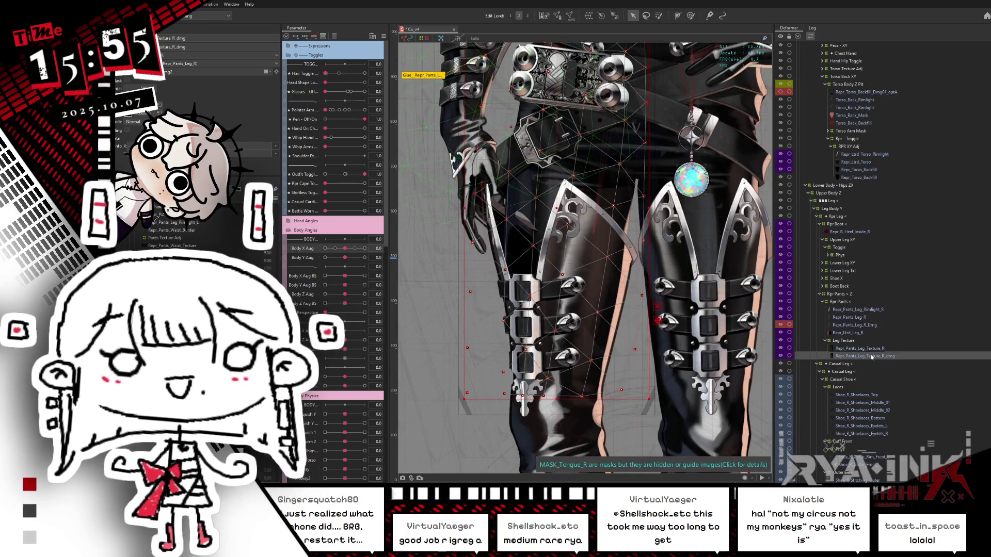
pyautogui.click(843, 326)
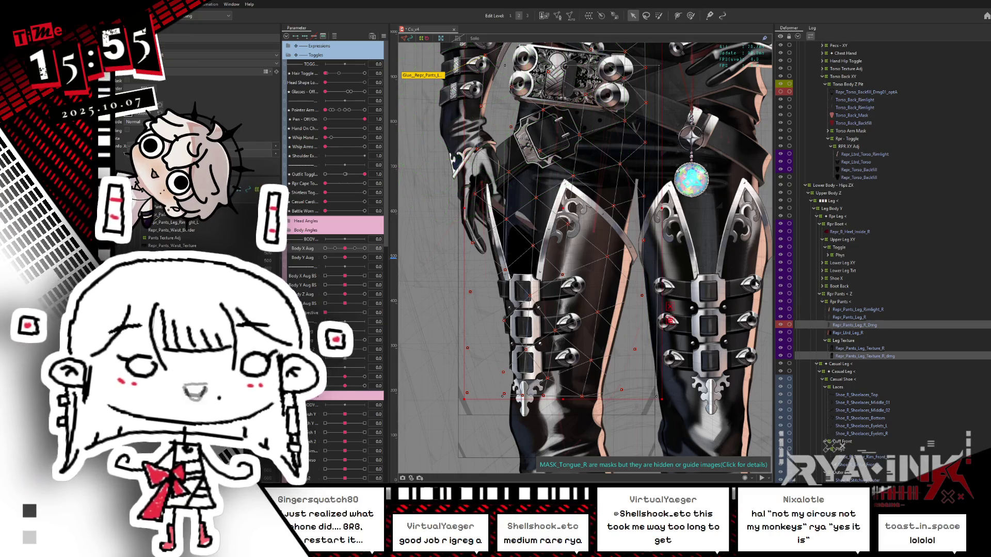
pyautogui.hotkey('ctrl', 'm')
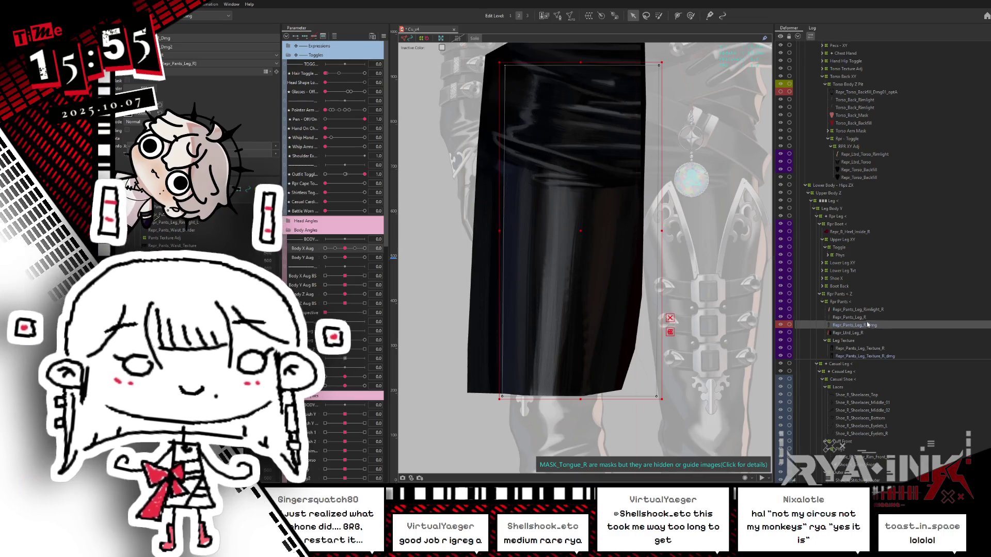
pyautogui.press('Escape')
pyautogui.click(540, 248)
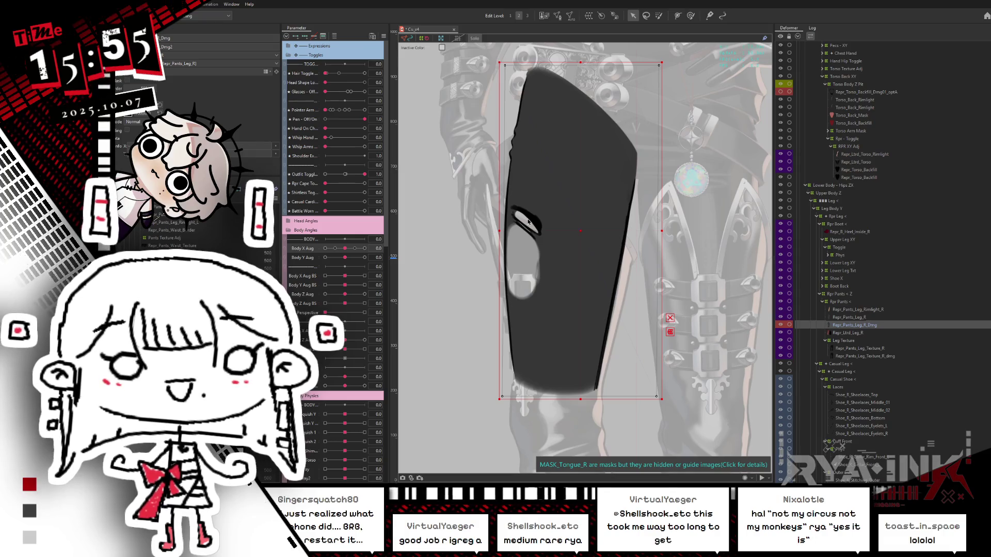
pyautogui.click(883, 357)
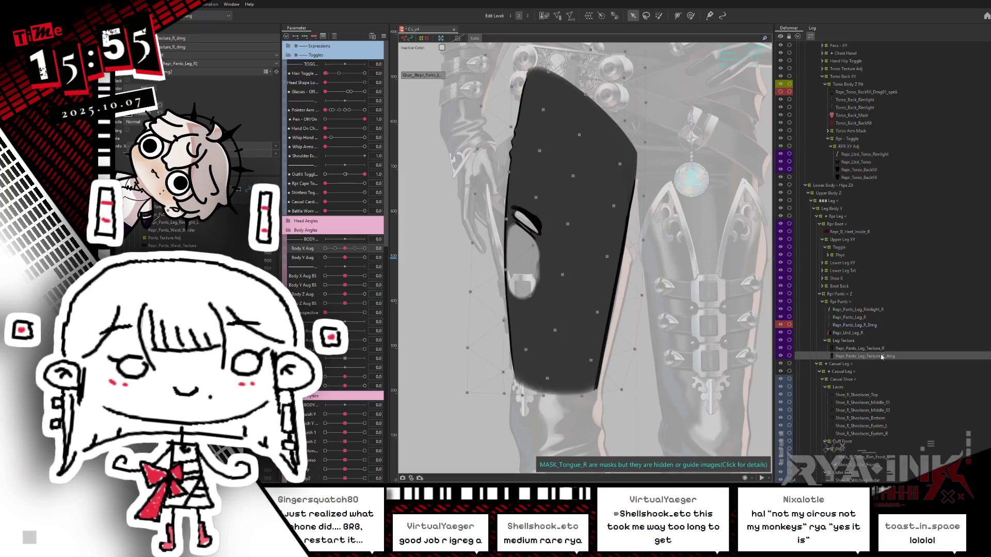
pyautogui.press('Escape')
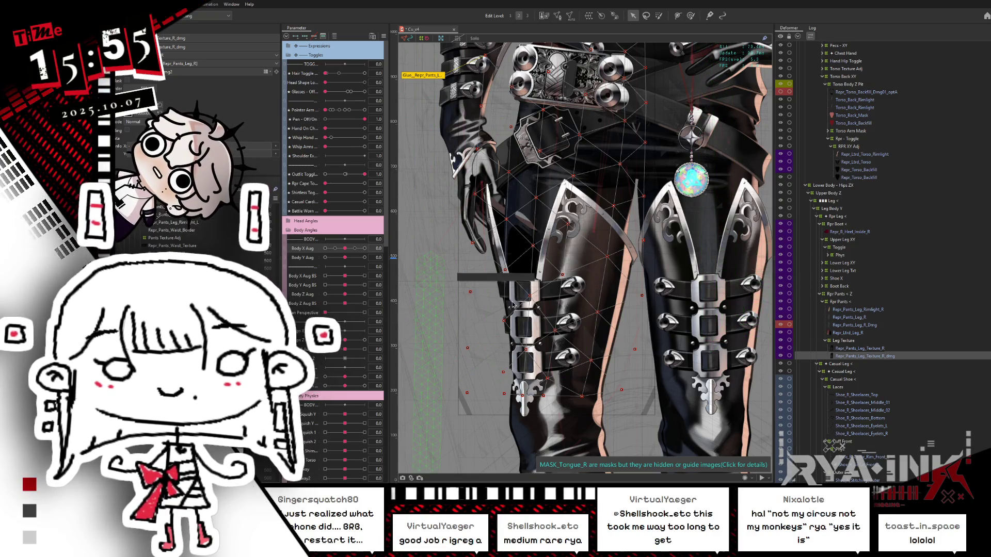
# Step: Pan and zoom out until the whole character, head to boots, fits the canvas
pyautogui.moveTo(514, 307); pyautogui.dragTo(507, 347)
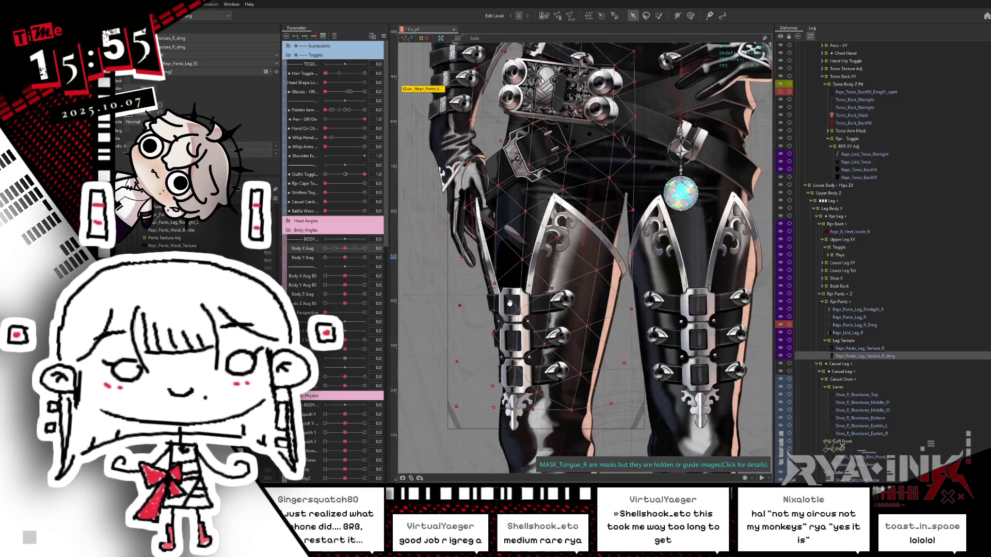
pyautogui.scroll(-2, 508, 320)
pyautogui.moveTo(559, 293); pyautogui.dragTo(550, 265)
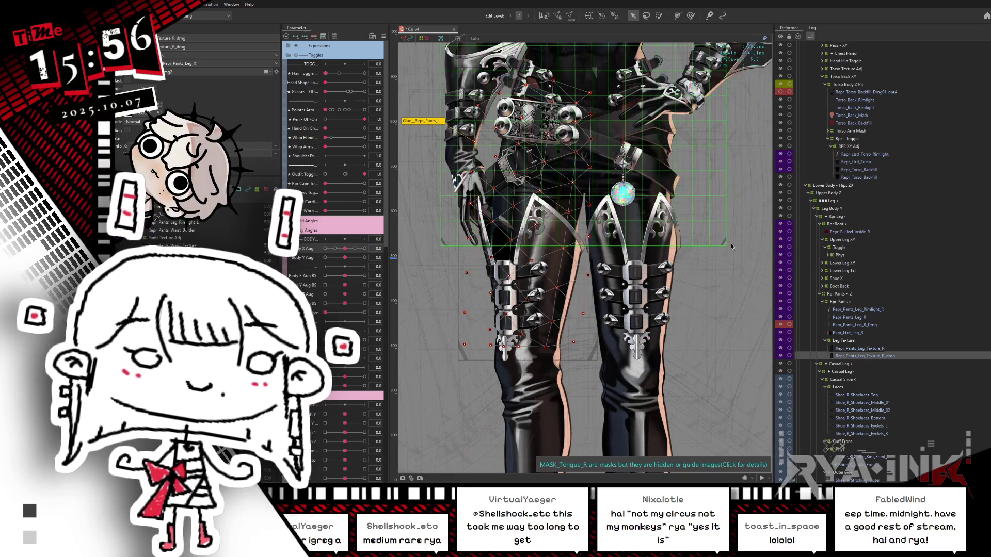
pyautogui.scroll(-3, 712, 235)
pyautogui.moveTo(691, 224); pyautogui.dragTo(662, 283)
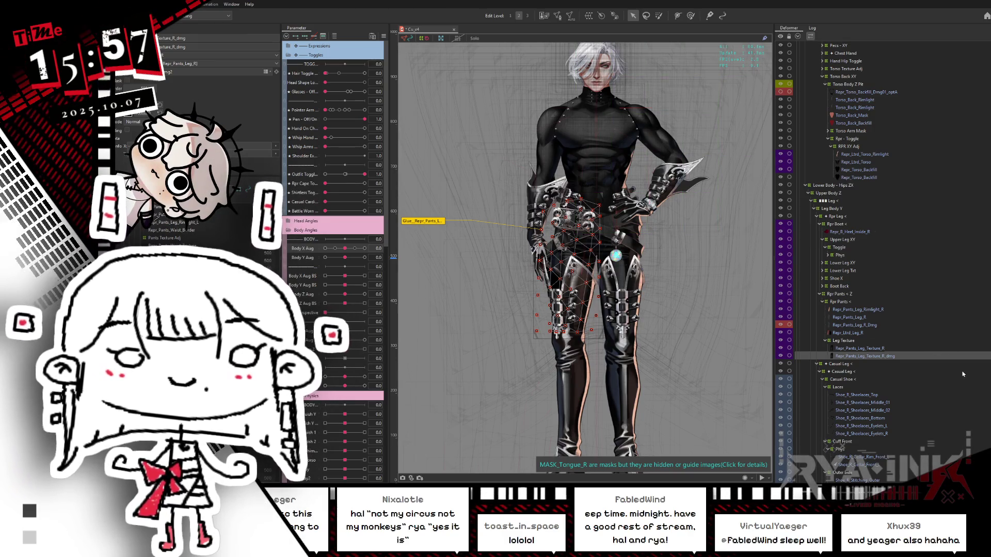
# Step: Select Repr_Pants_Leg_Texture_R and hide the selection overlay with Ctrl+H
pyautogui.click(865, 350)
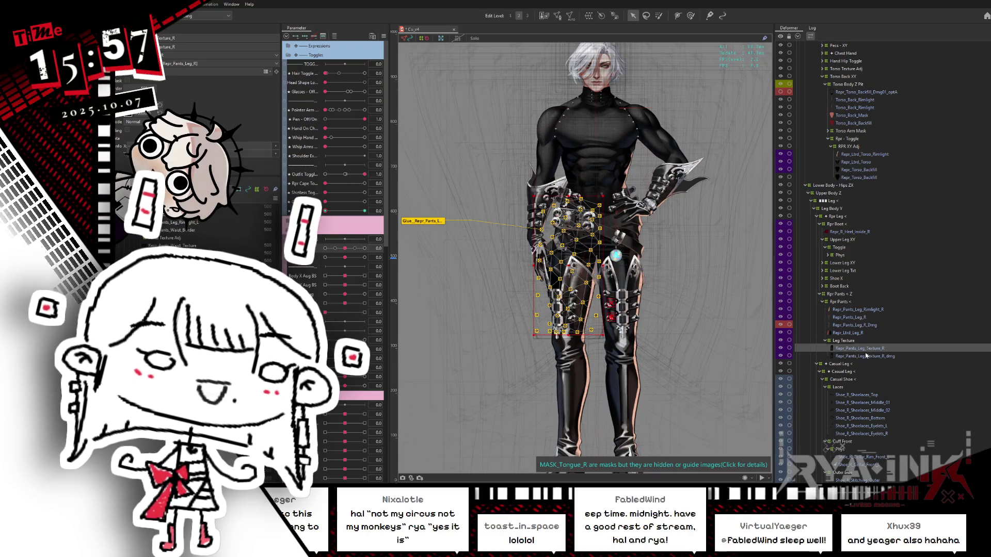
pyautogui.hotkey('ctrl', 'h')
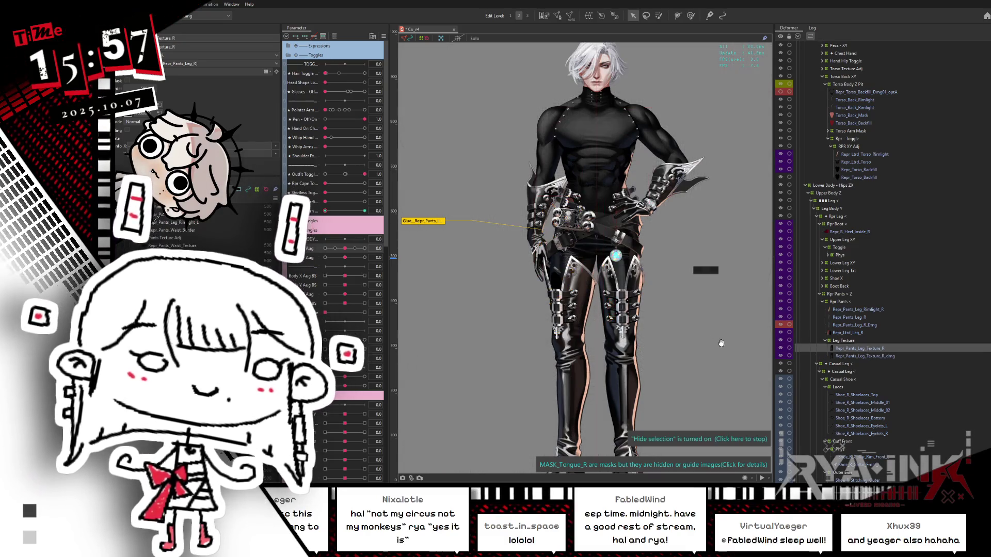
pyautogui.moveTo(719, 343); pyautogui.dragTo(701, 307)
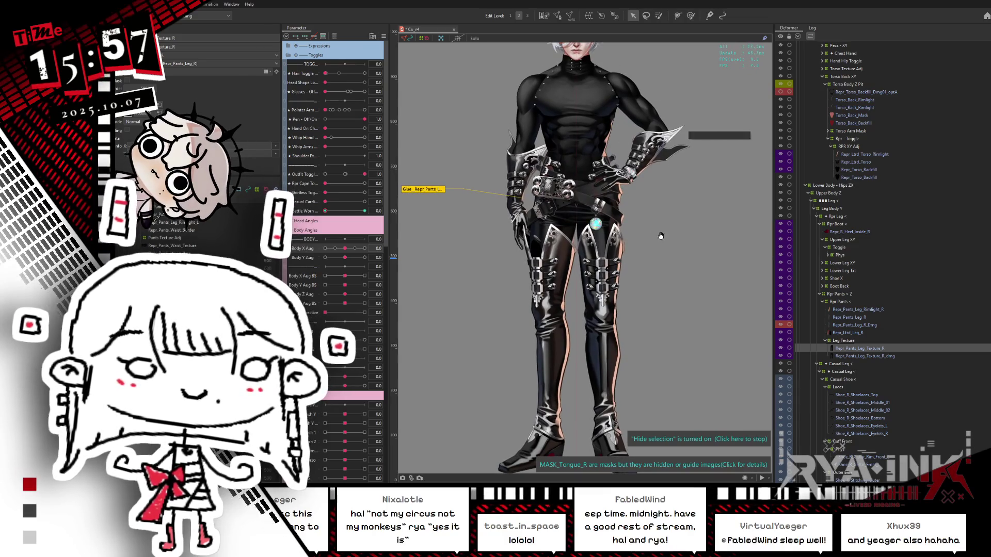
# Step: Preview Battle Worn at 0.8 twice, returning it to 0.0 each time
pyautogui.click(356, 211)
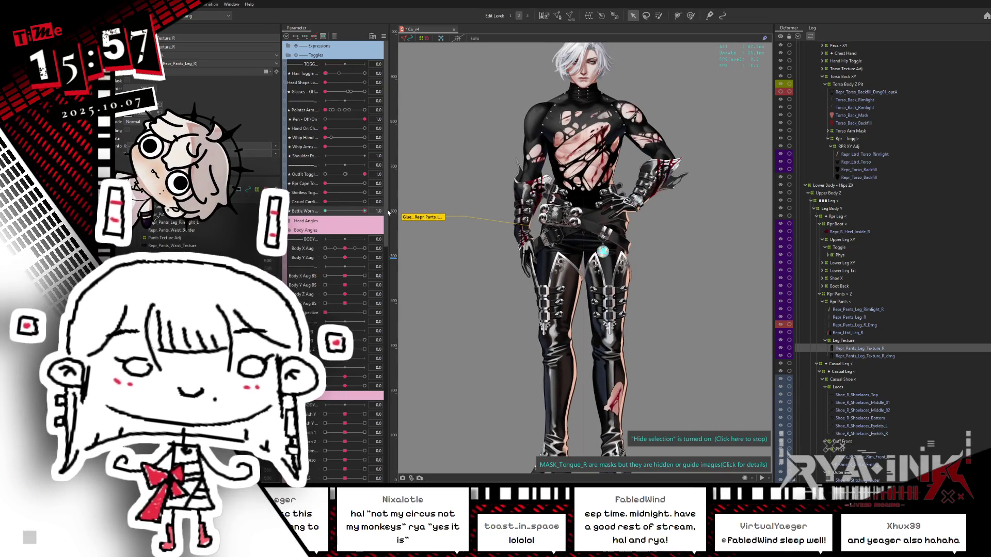
pyautogui.click(326, 211)
pyautogui.click(356, 211)
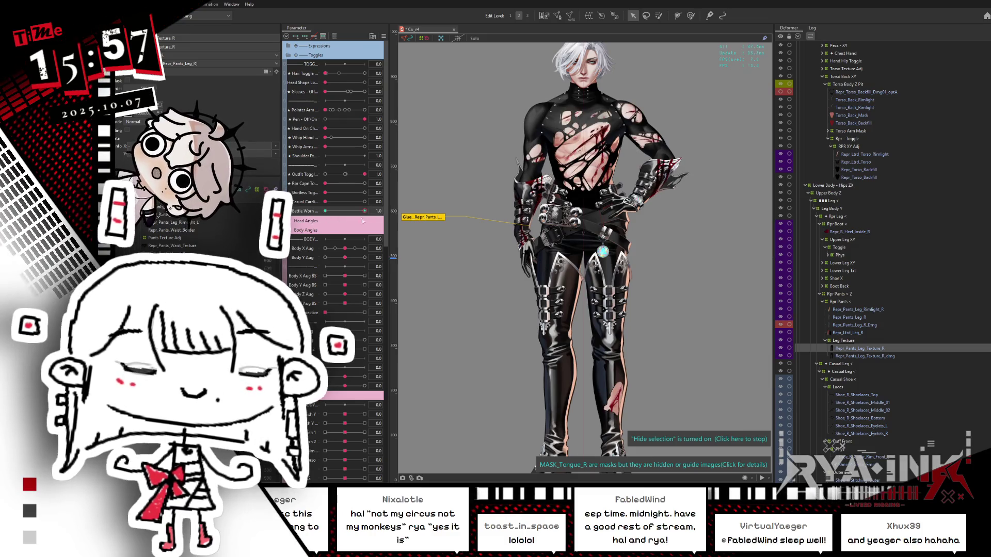
pyautogui.click(325, 212)
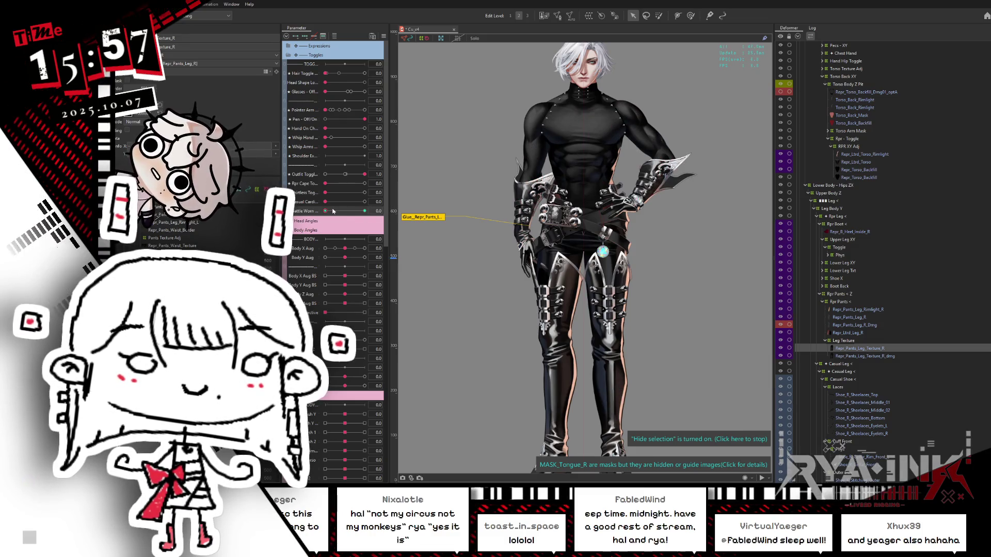
pyautogui.click(364, 192)
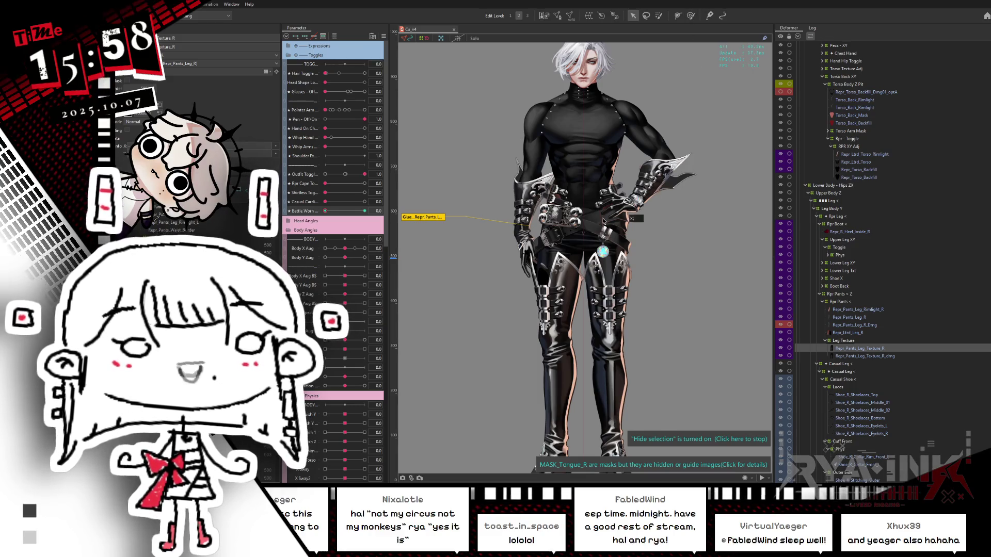
# Step: Inspect the right leotard leg and damaged right pants-leg meshes, then show the full character
pyautogui.click(879, 333)
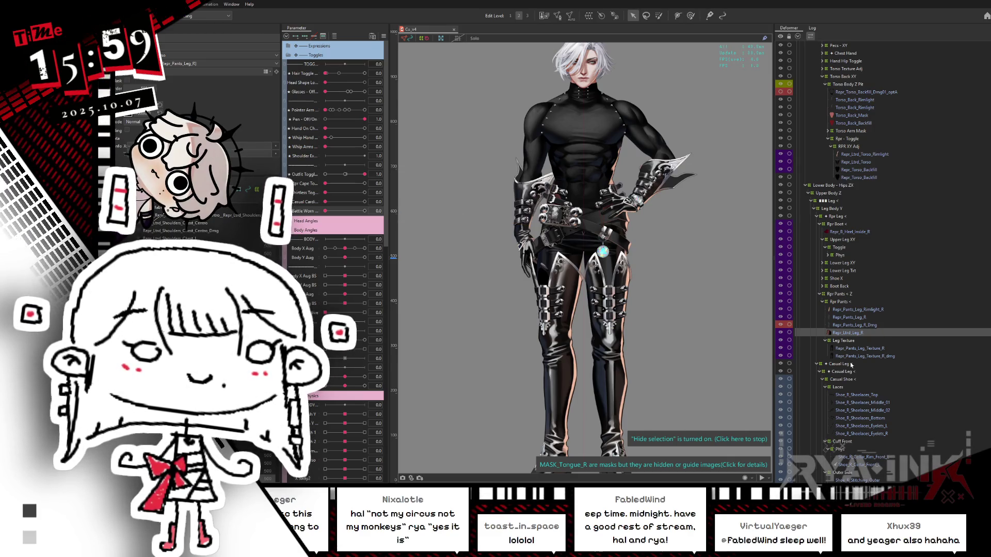
pyautogui.click(857, 356)
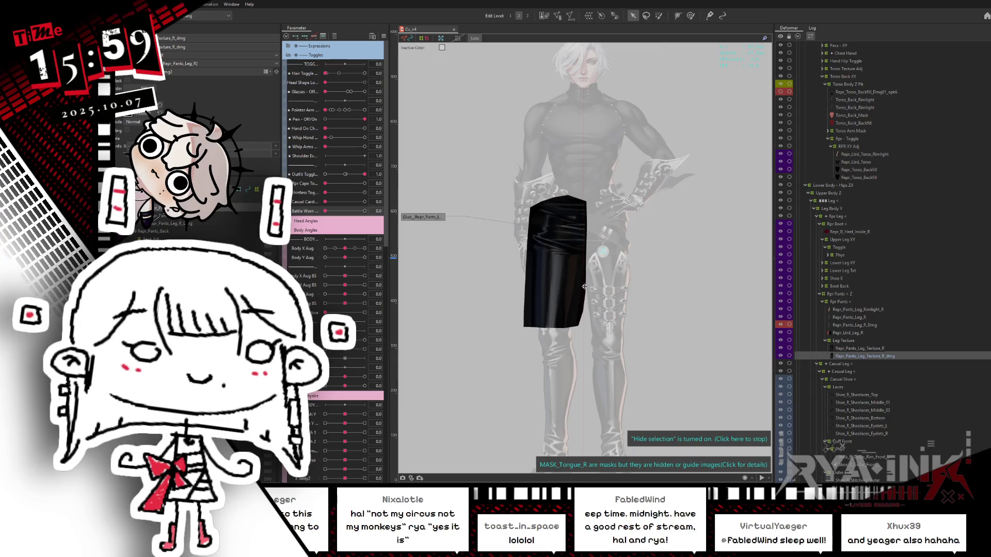
pyautogui.scroll(2, 586, 290)
pyautogui.click(891, 255)
pyautogui.scroll(10, 878, 206)
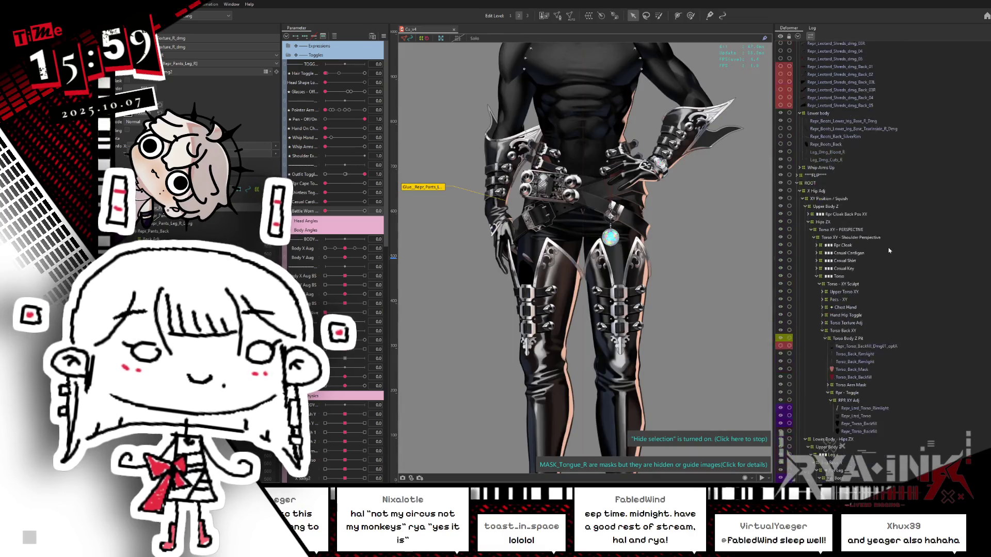
# Step: Mark Repr_Leotard_Shreds_dmg_Back_05 red, set Battle Worn to 1.0, and isolate that shred mesh
pyautogui.click(853, 138)
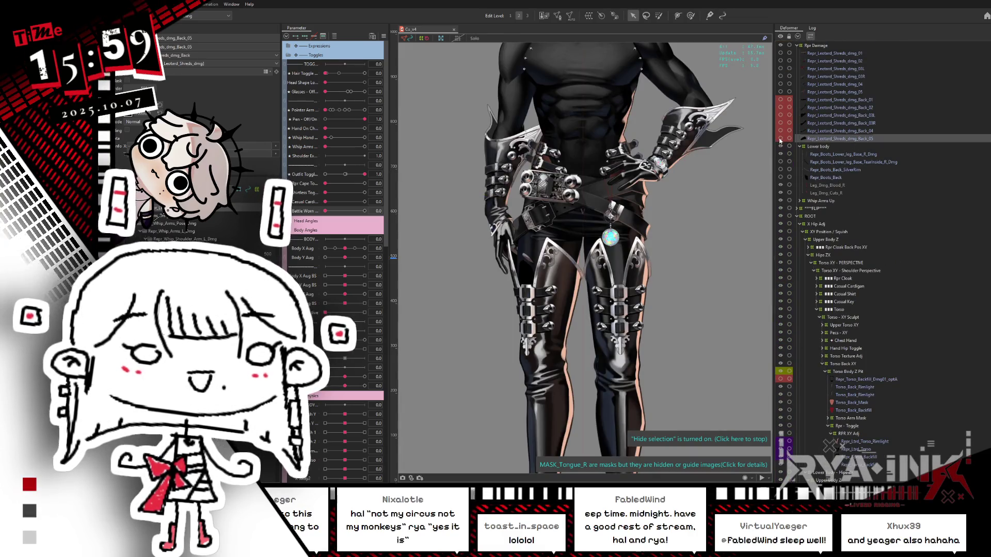
pyautogui.click(781, 139)
pyautogui.click(365, 211)
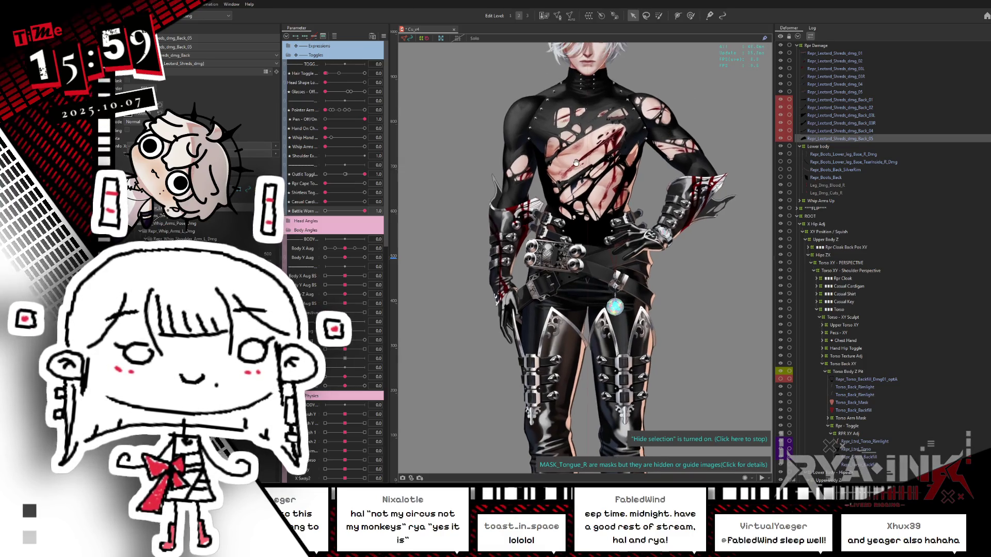
pyautogui.scroll(3, 565, 167)
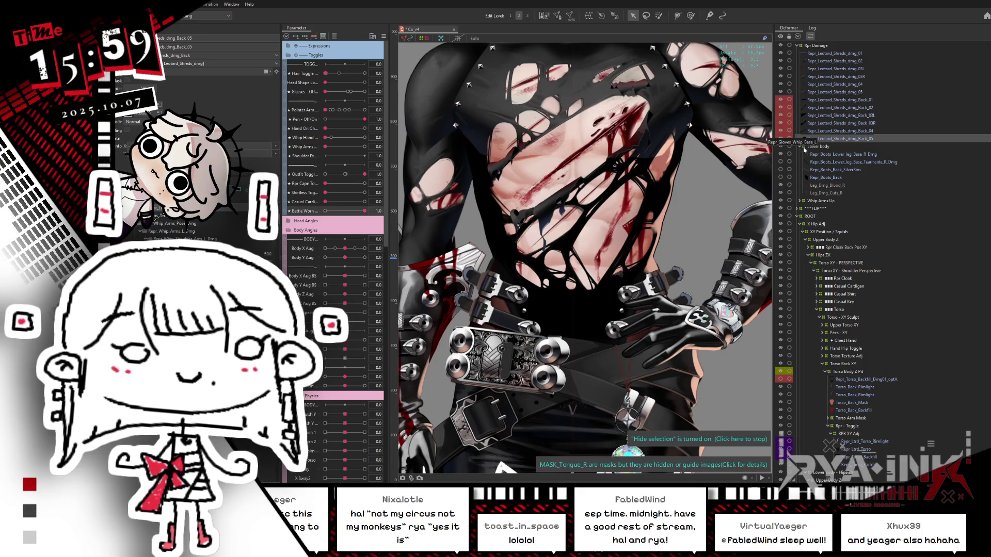
pyautogui.click(785, 141)
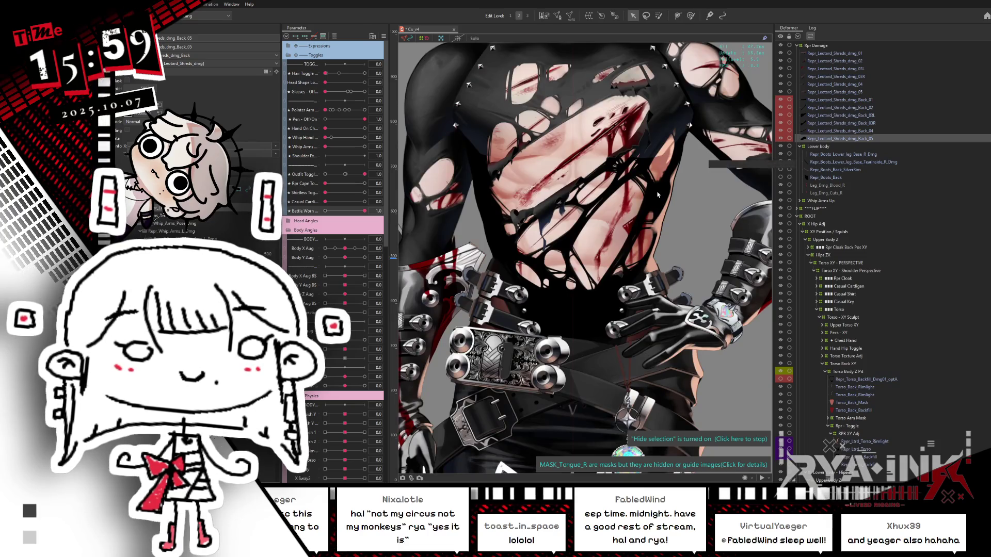
pyautogui.scroll(-5, 658, 194)
pyautogui.scroll(5, 655, 211)
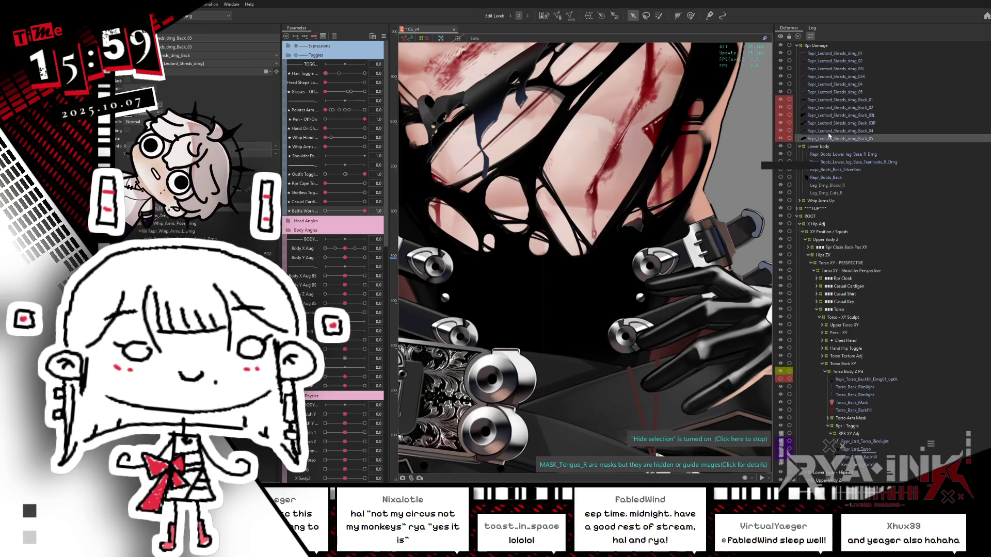
# Step: Inspect the damaged lower right boot base and Repr_Boots_Back layers in the Rpr Damage group
pyautogui.click(817, 46)
pyautogui.click(839, 154)
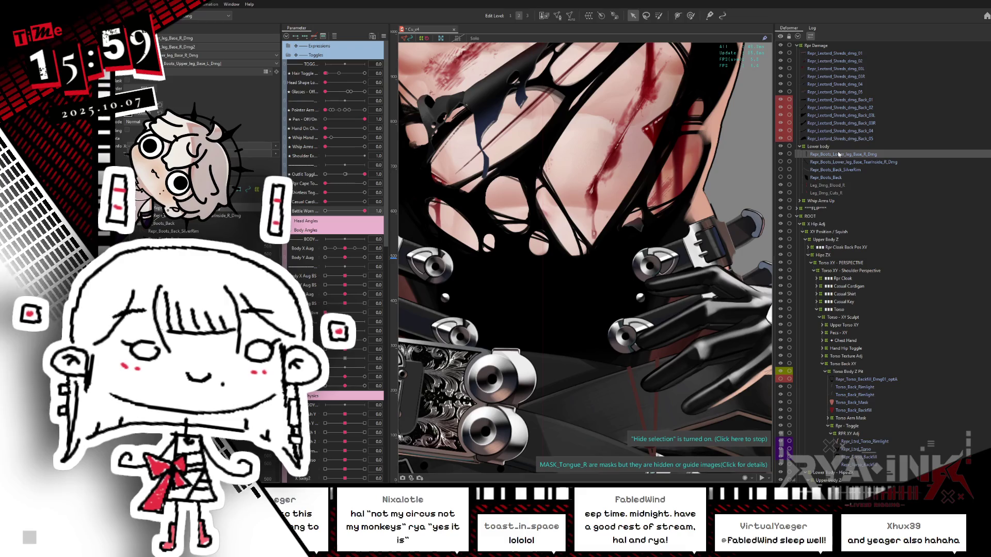
pyautogui.click(831, 179)
pyautogui.click(828, 155)
pyautogui.scroll(-5, 572, 185)
pyautogui.scroll(-3, 572, 258)
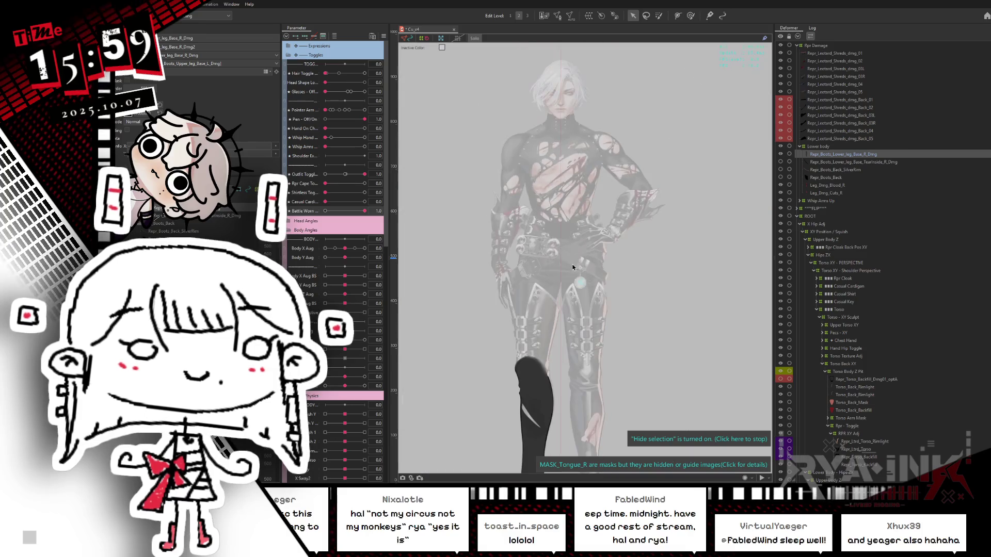
pyautogui.scroll(2, 571, 259)
# Step: Restore the model to full colour and collapse the Rpr Damage group
pyautogui.press('Escape')
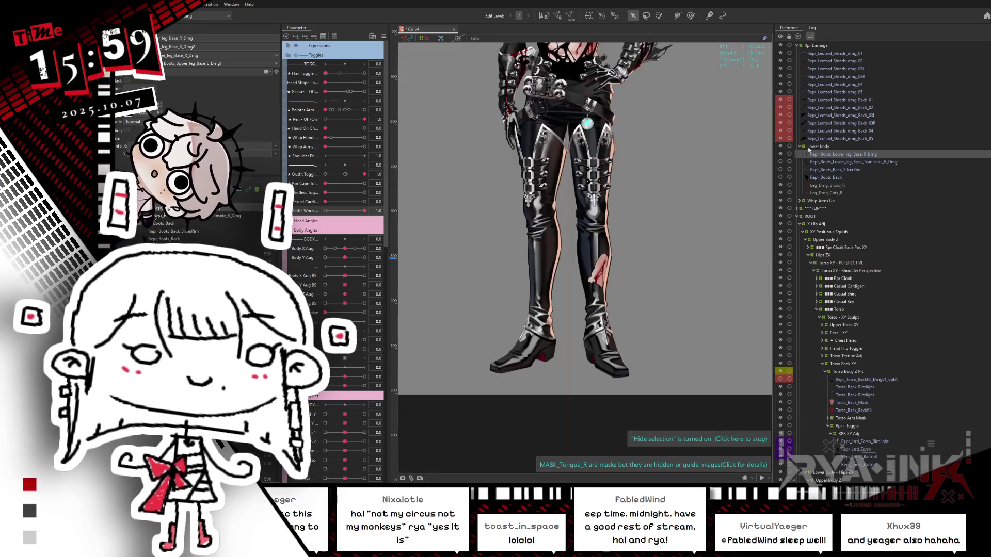
pyautogui.click(799, 45)
pyautogui.click(809, 46)
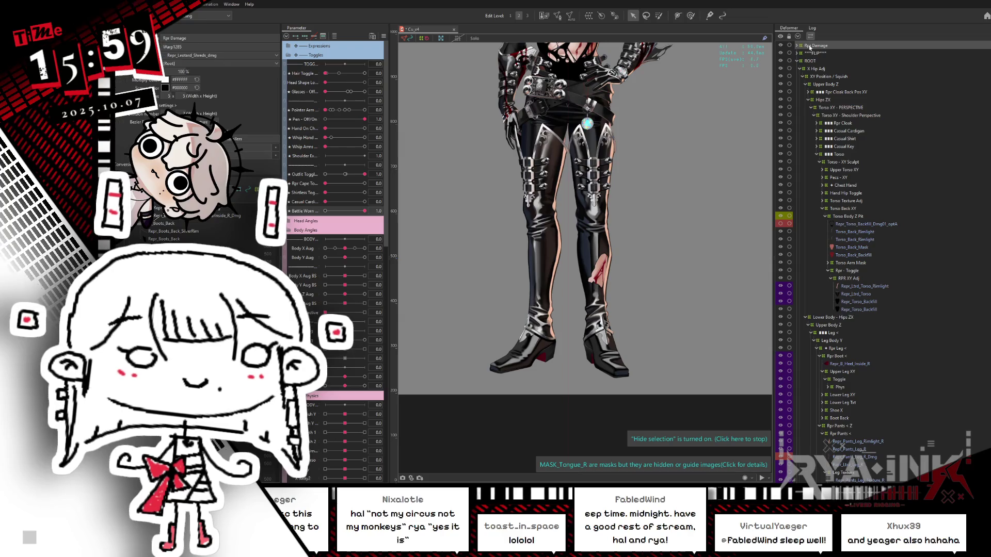
pyautogui.click(392, 34)
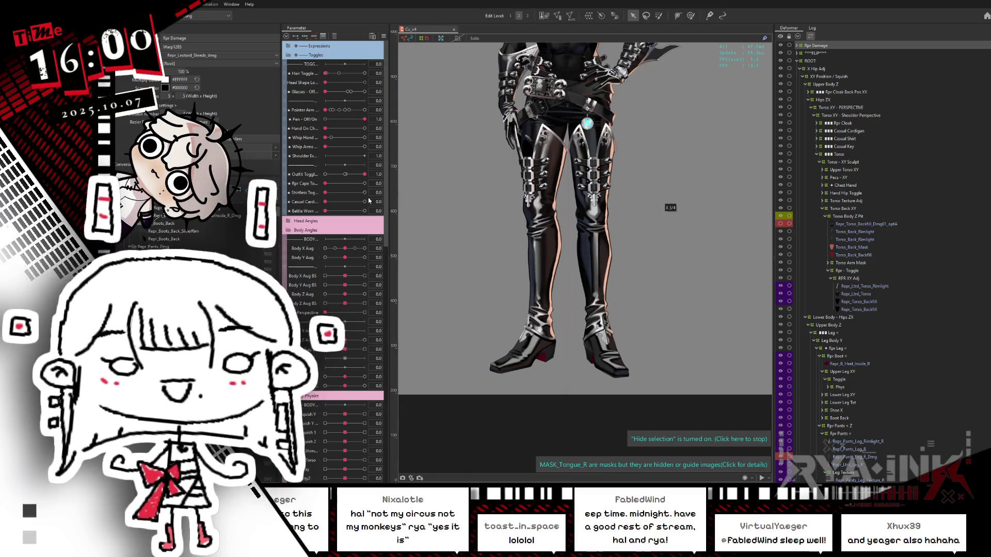
pyautogui.scroll(-5, 528, 208)
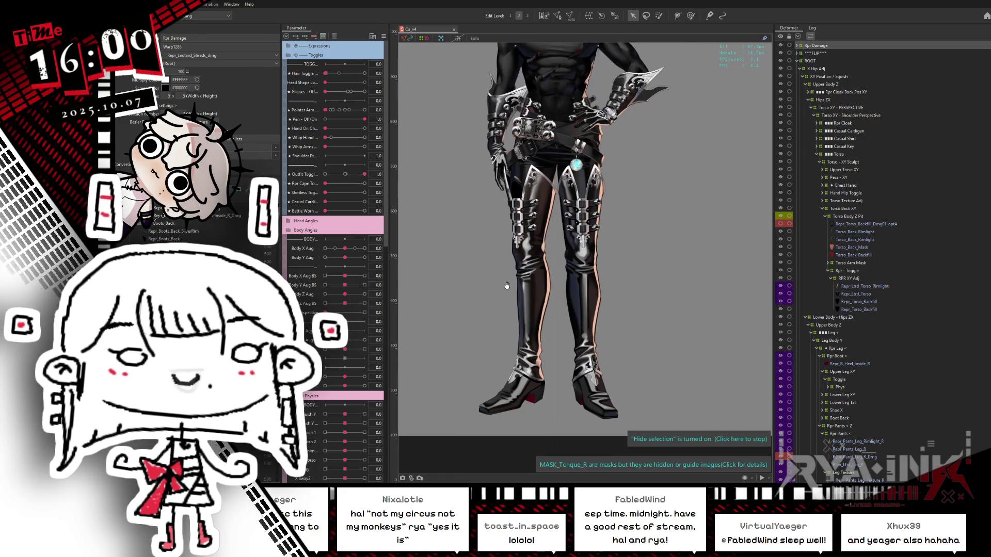
# Step: Set Outfit Toggle to 0.0, fade down the Rpr Damage opacity, and frame the torso and face
pyautogui.moveTo(365, 174); pyautogui.dragTo(326, 183)
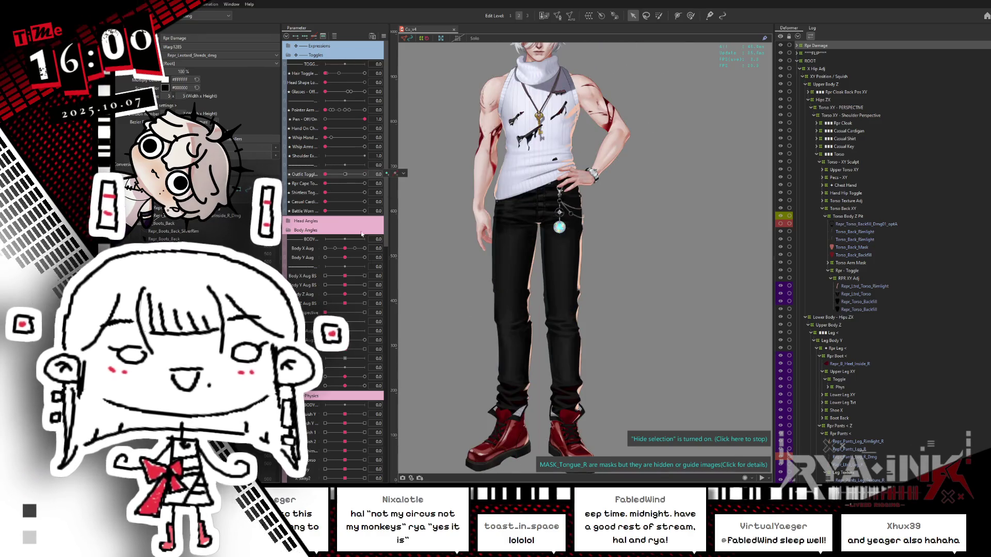
pyautogui.moveTo(194, 71); pyautogui.dragTo(150, 72)
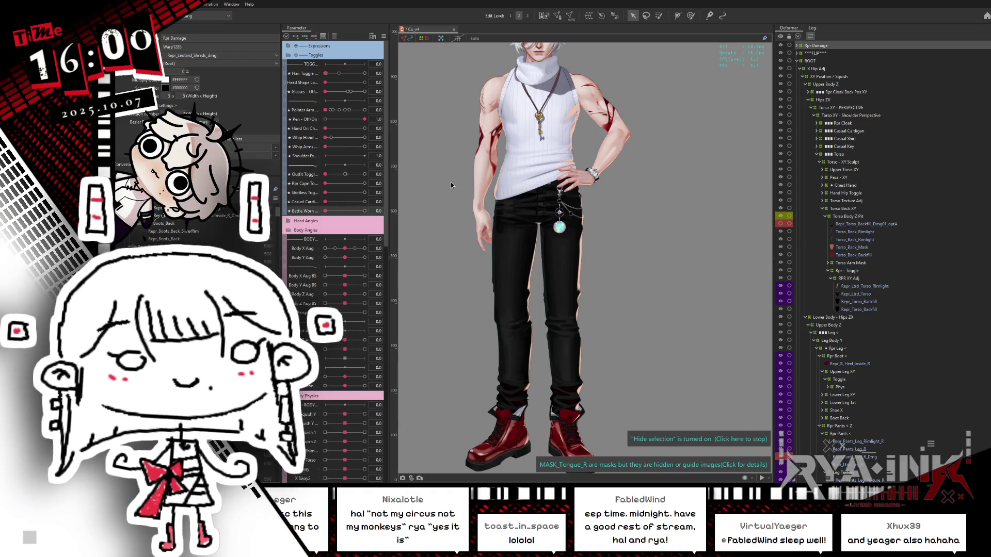
pyautogui.scroll(5, 451, 182)
pyautogui.moveTo(622, 184); pyautogui.dragTo(629, 214)
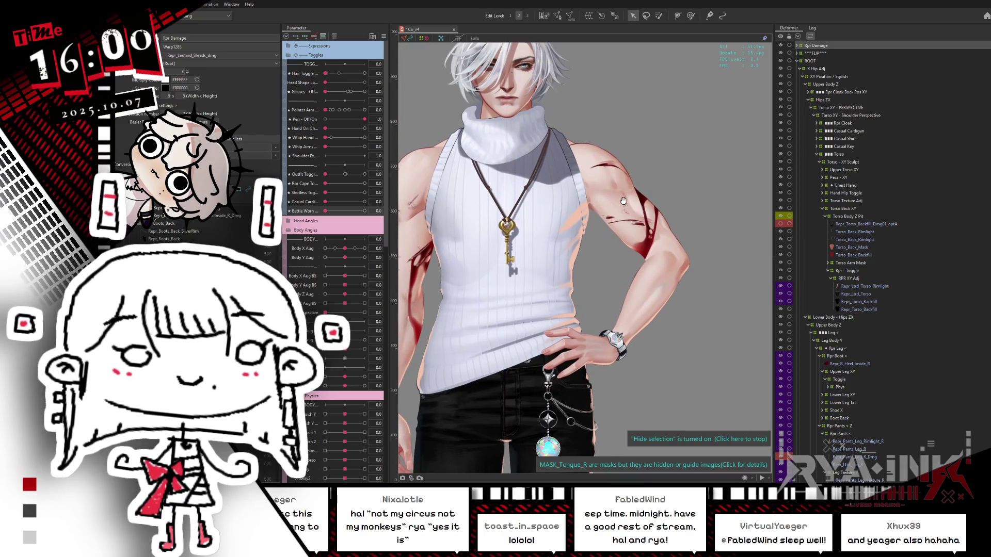
pyautogui.rightClick(605, 169)
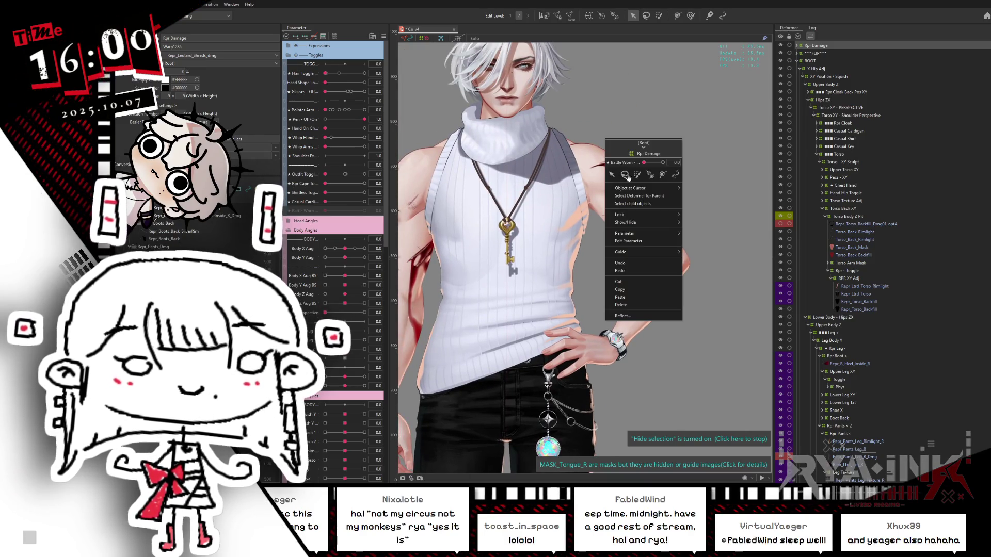
# Step: Unlock the Arm_Hip_Dmg_Cuts_L_2 cut mesh via Object at Cursor and isolate it
pyautogui.moveTo(640, 188)
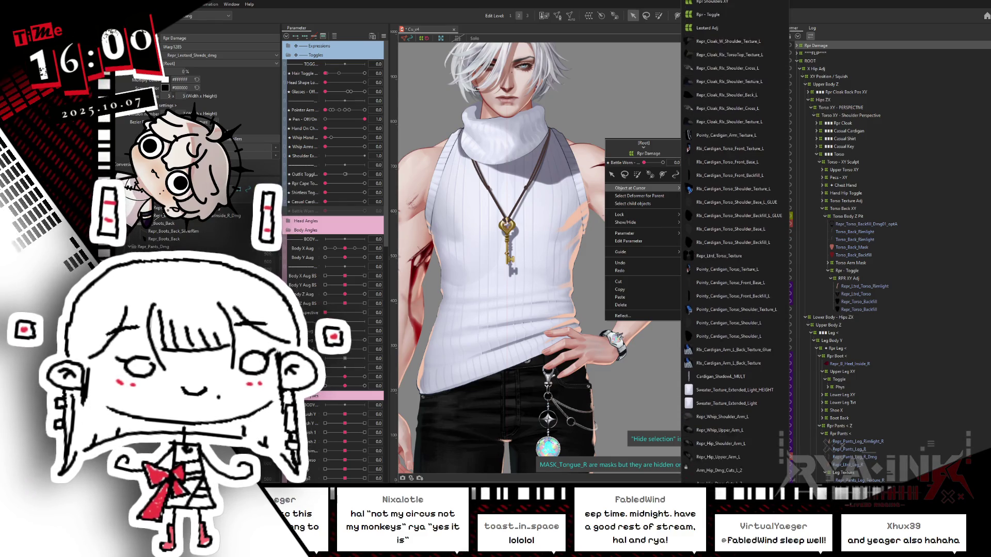
pyautogui.click(728, 429)
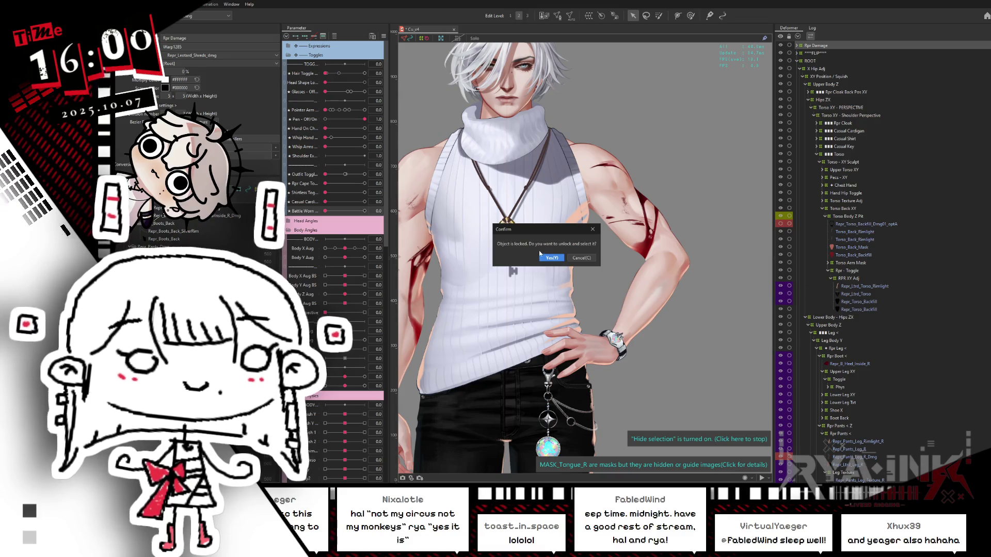
pyautogui.click(551, 258)
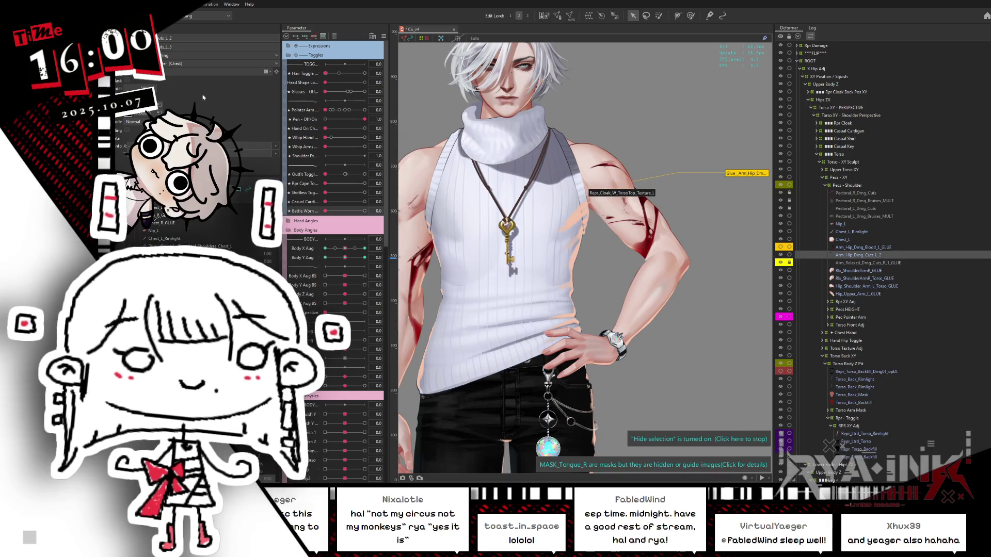
pyautogui.click(624, 175)
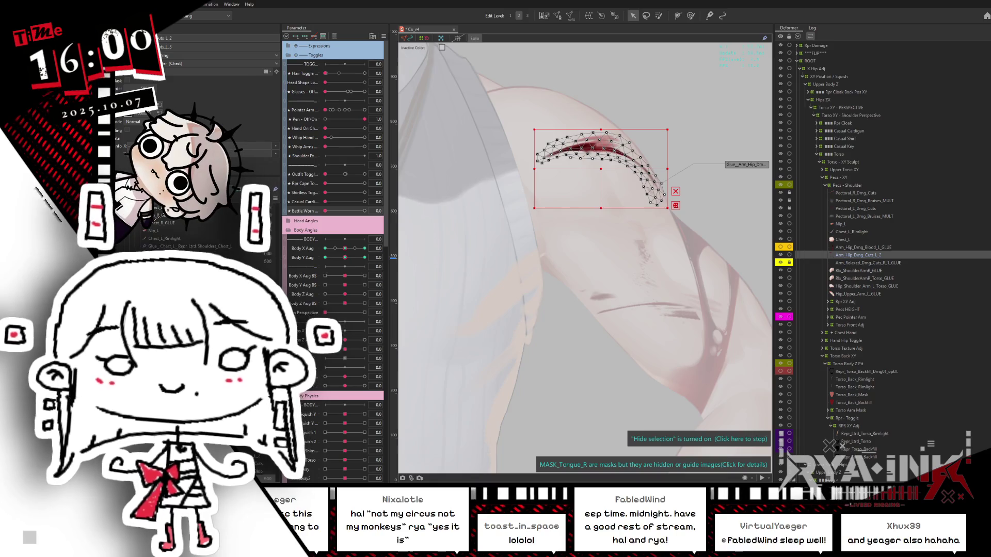
pyautogui.click(37, 191)
pyautogui.click(211, 40)
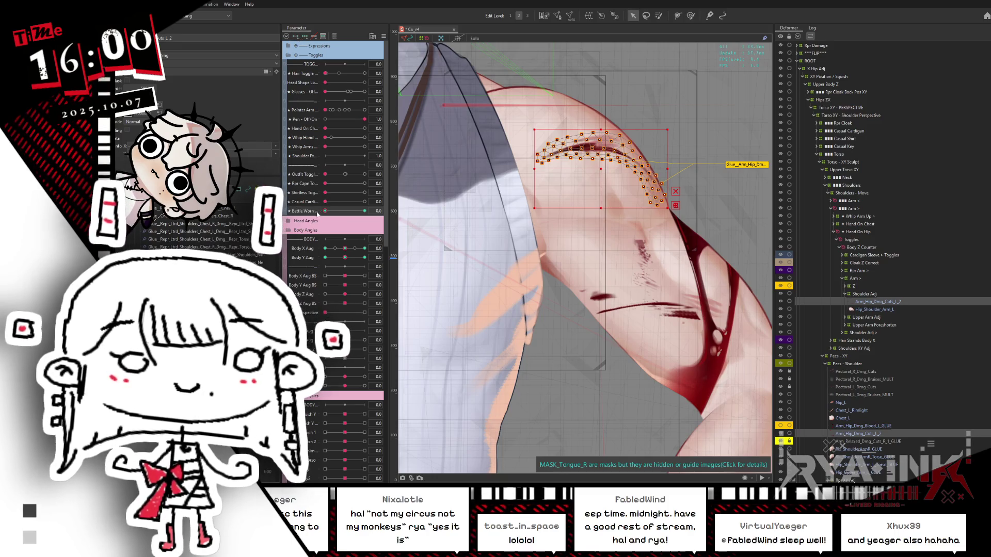
# Step: Overwrite its opacity across all keyforms with Multiple Keys Editing
pyautogui.click(384, 37)
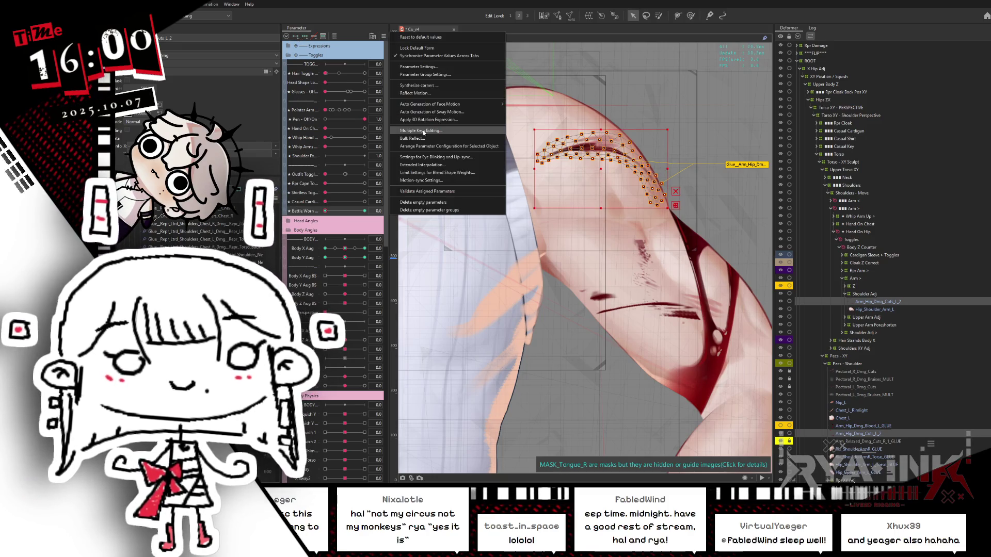
pyautogui.click(434, 130)
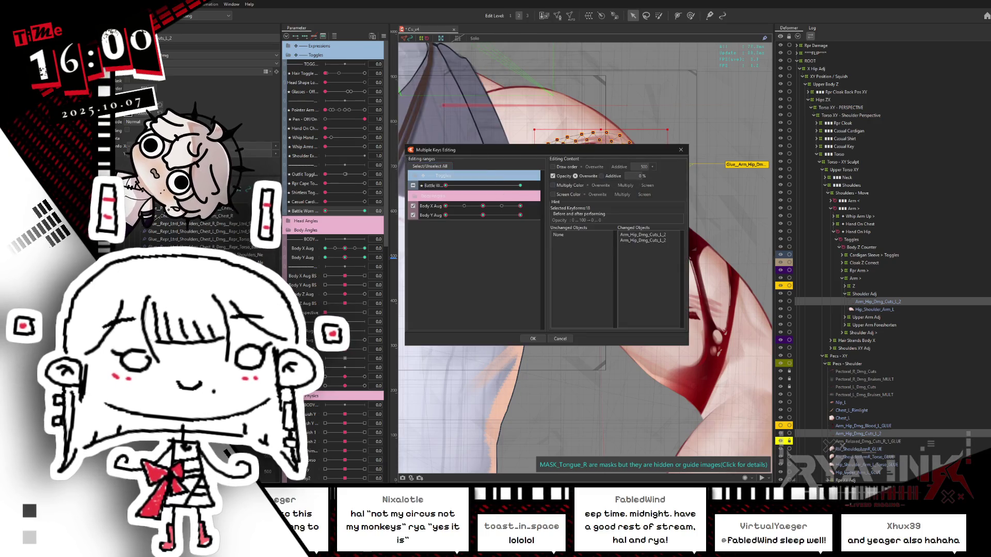
pyautogui.press('Return')
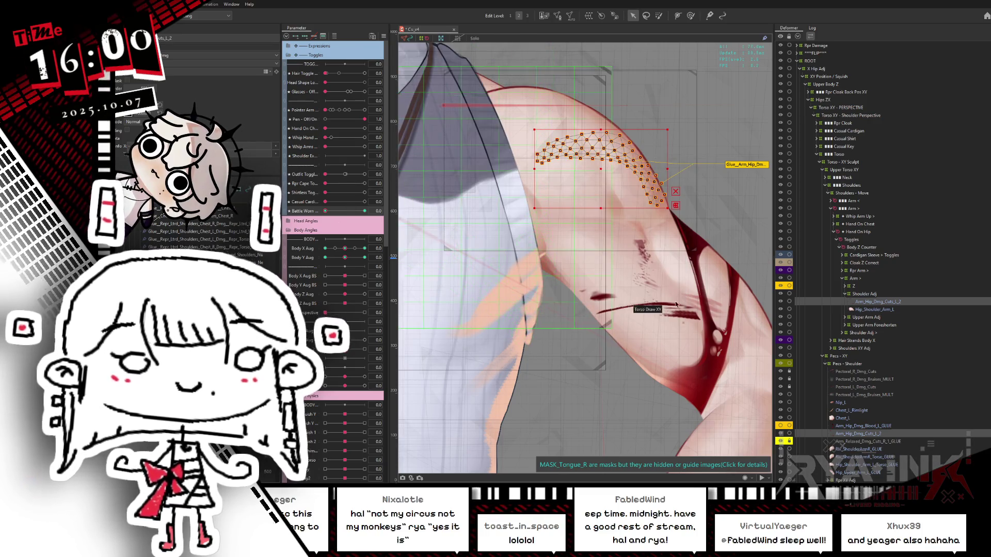
# Step: Select the Arm_Hip_Dmg_Blood_L_1 blood mesh using Object at Cursor
pyautogui.rightClick(696, 244)
pyautogui.moveTo(738, 268)
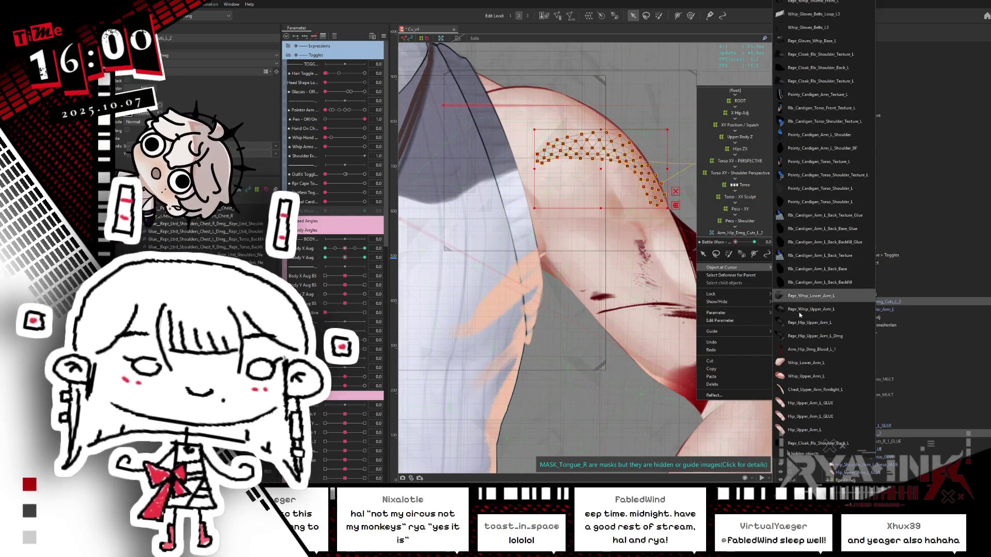
pyautogui.click(798, 349)
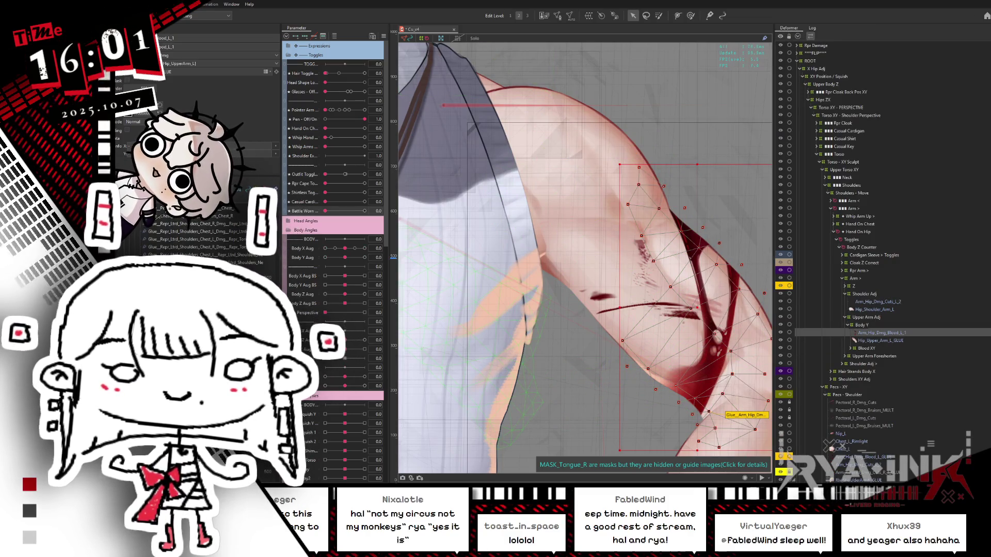
# Step: Expand Blood XY and toggle Arm_Hip_Dmg_Cuts_L_1's visibility off and back on
pyautogui.click(851, 348)
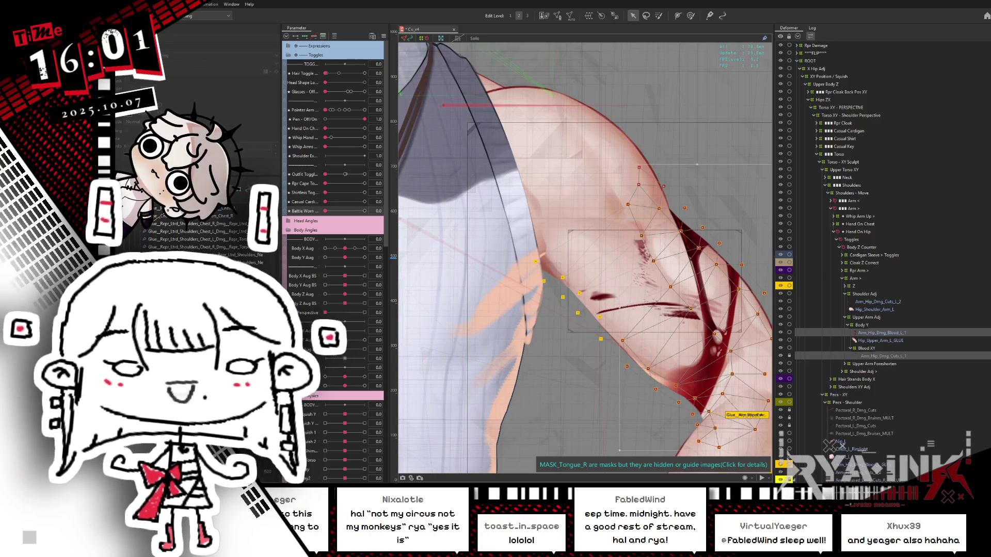
pyautogui.click(780, 357)
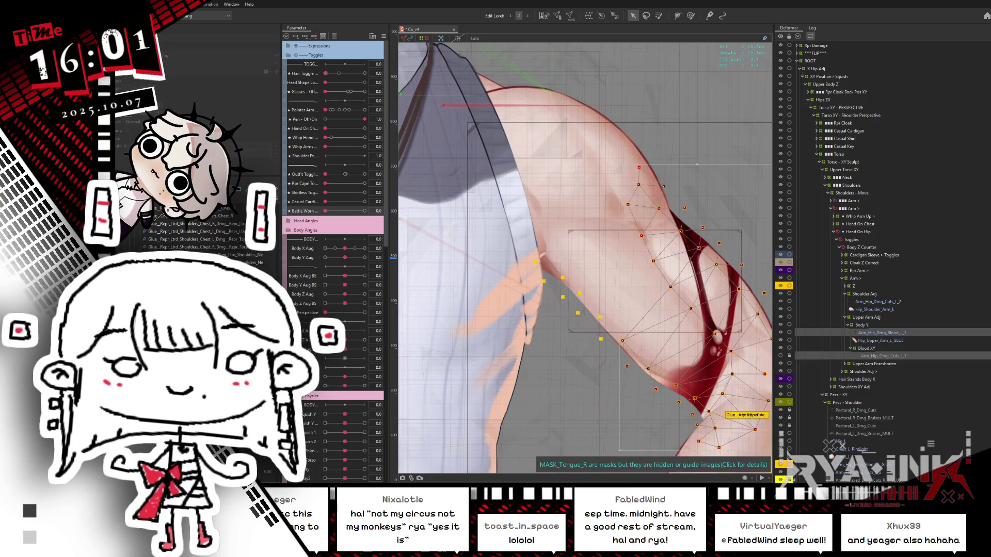
pyautogui.click(780, 356)
# Step: Select Arm_Hip_Dmg_Blood_L_1 and Arm_Hip_Dmg_Cuts_L_1 together
pyautogui.click(878, 357)
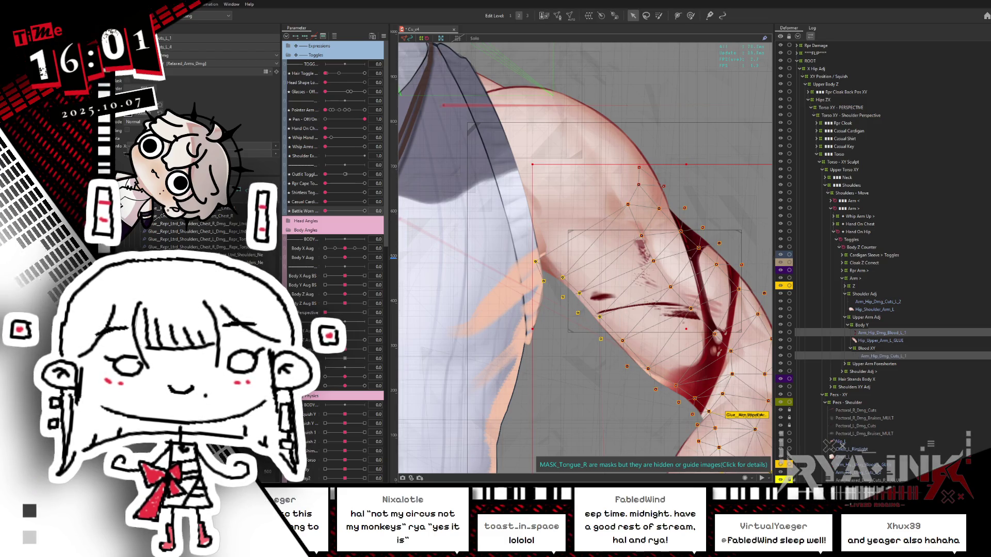
pyautogui.click(882, 333)
pyautogui.keyDown('ctrl'); pyautogui.click(878, 356); pyautogui.keyUp('ctrl')
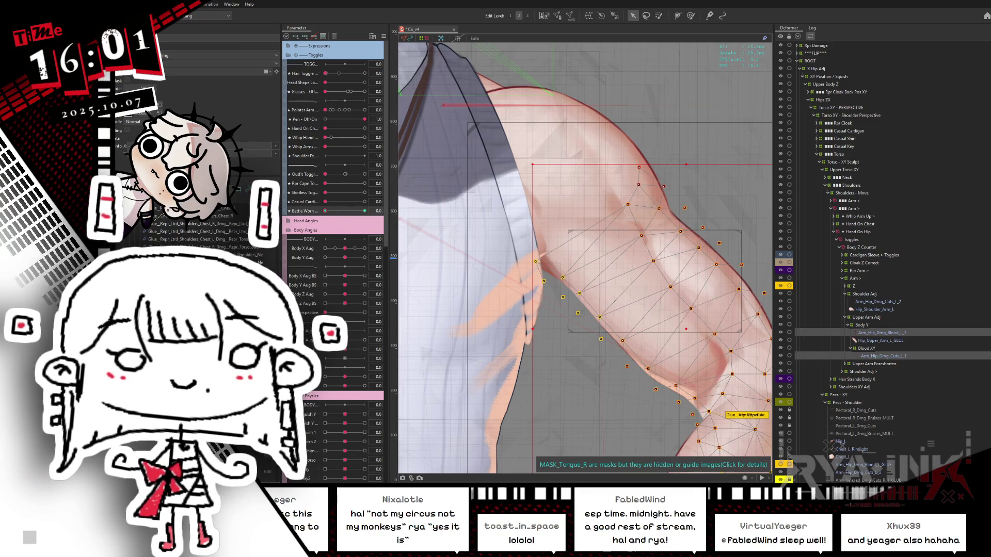
pyautogui.scroll(-5, 575, 234)
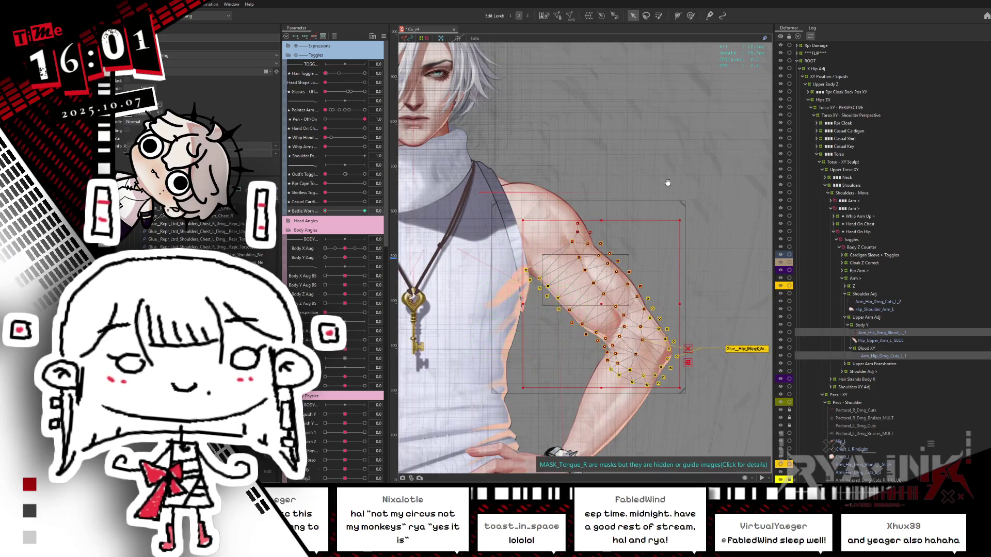
# Step: Unlock and select the Arm_Relaxed_Dmg_Cuts_R_1 right-arm cut mesh via Object at Cursor
pyautogui.scroll(3, 574, 234)
pyautogui.scroll(3, 575, 234)
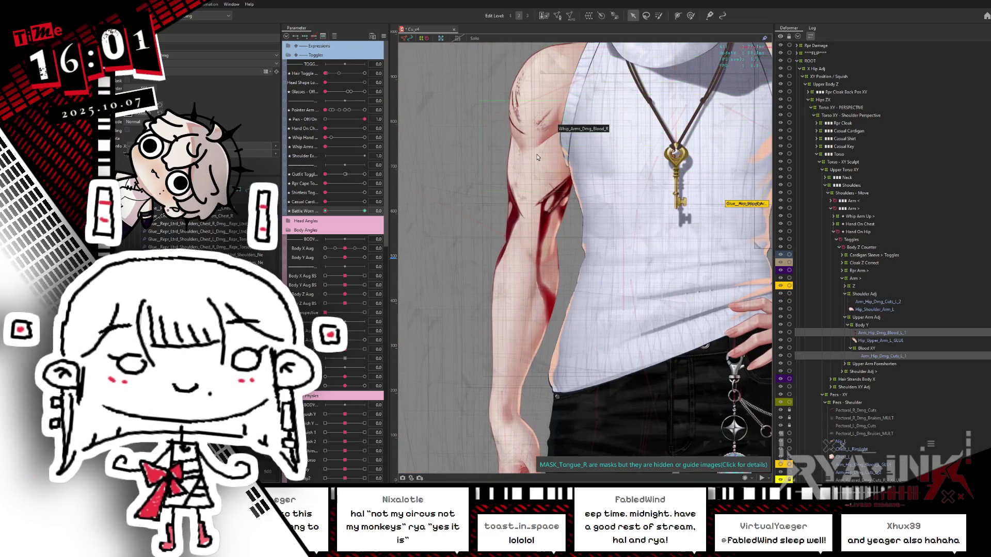
pyautogui.scroll(-2, 497, 133)
pyautogui.scroll(4, 515, 198)
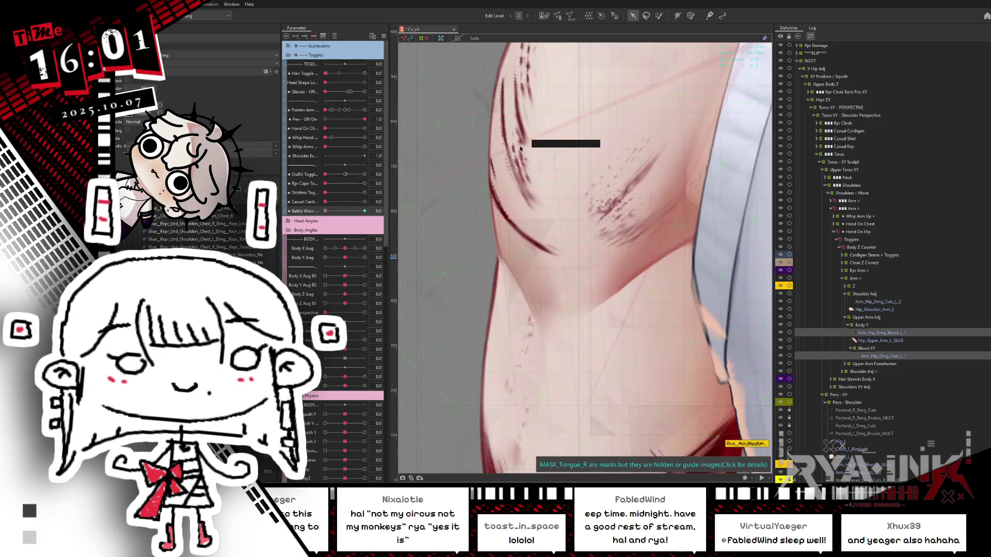
pyautogui.rightClick(522, 139)
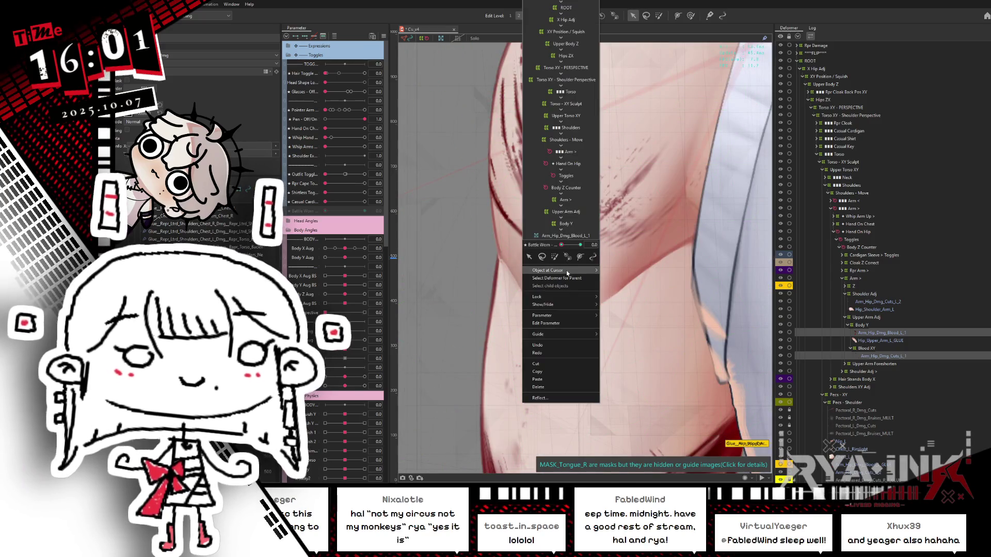
pyautogui.moveTo(567, 272)
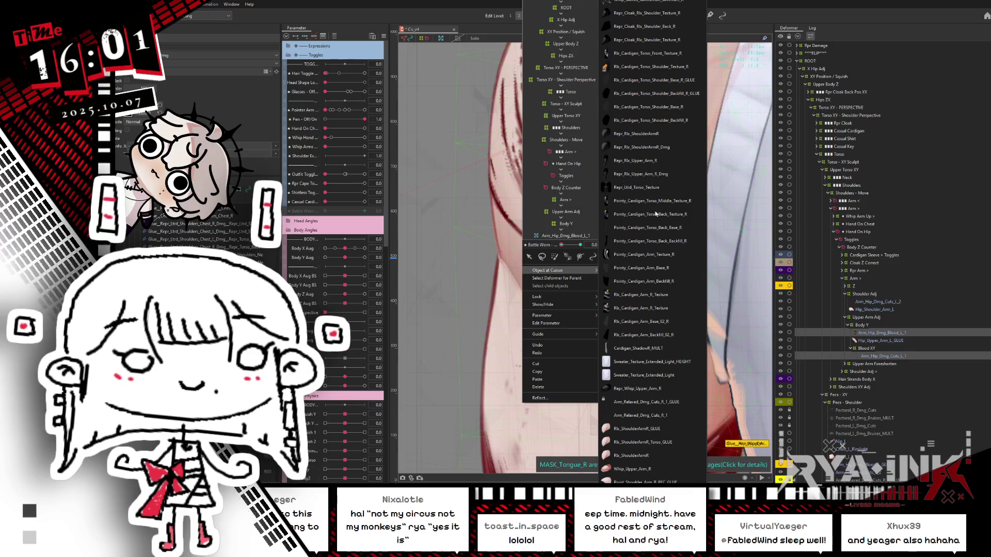
pyautogui.scroll(-3, 658, 337)
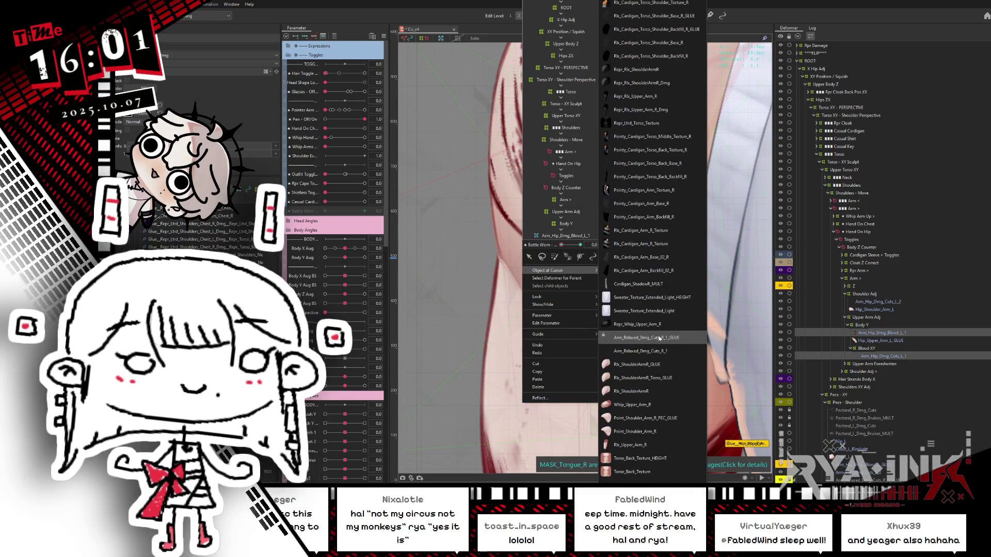
pyautogui.click(658, 336)
pyautogui.click(549, 257)
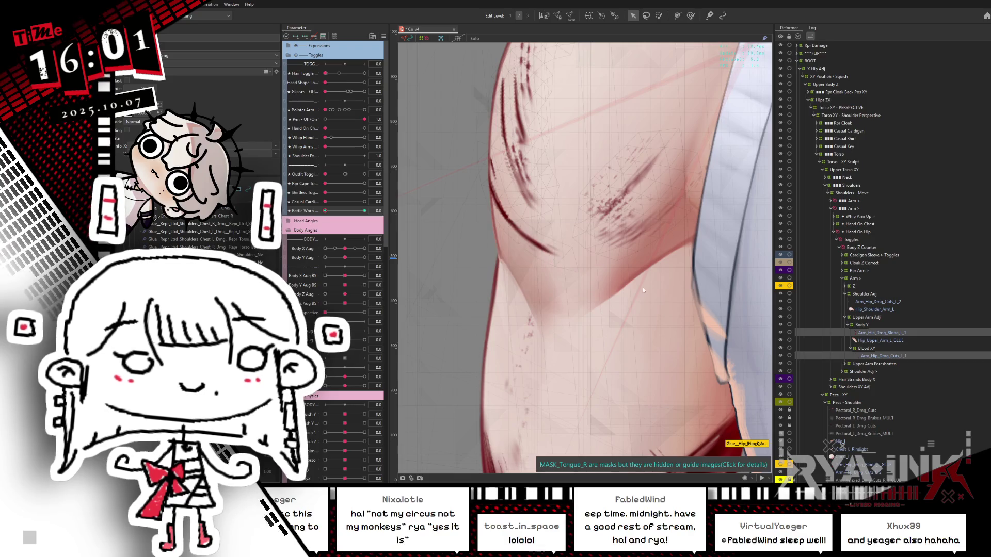
pyautogui.scroll(-1, 908, 381)
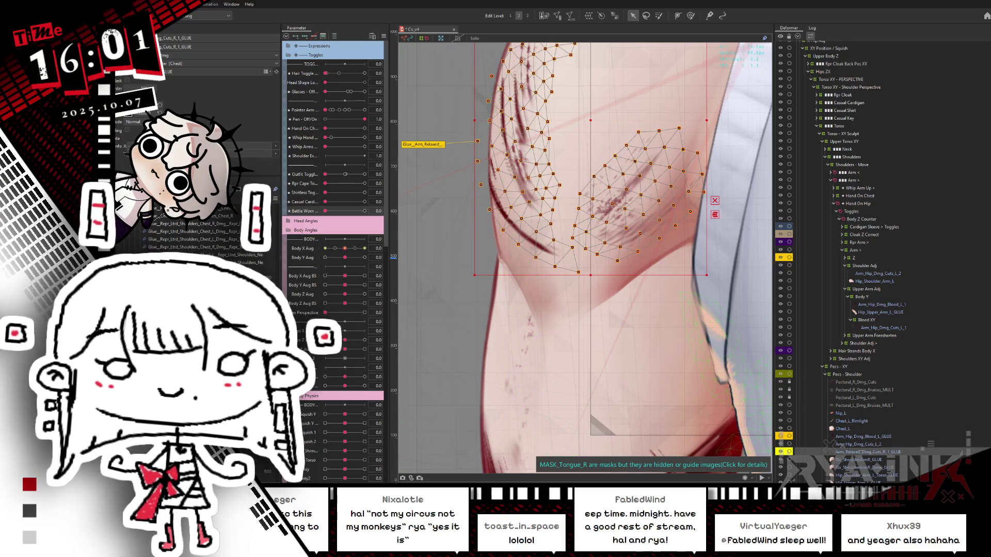
pyautogui.click(310, 122)
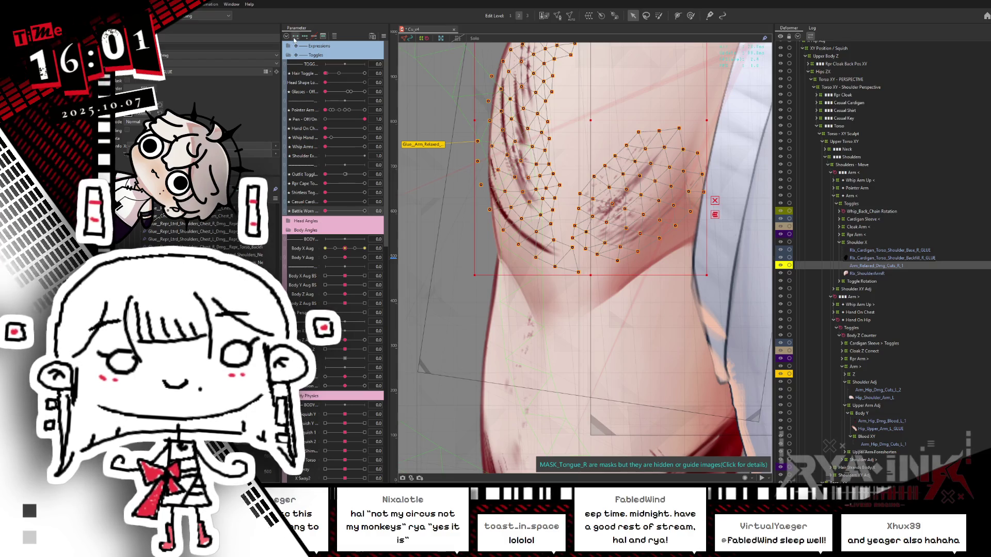
# Step: Filter parameters to the selection and overwrite opacity to 0% with Multiple Keys Editing
pyautogui.click(334, 36)
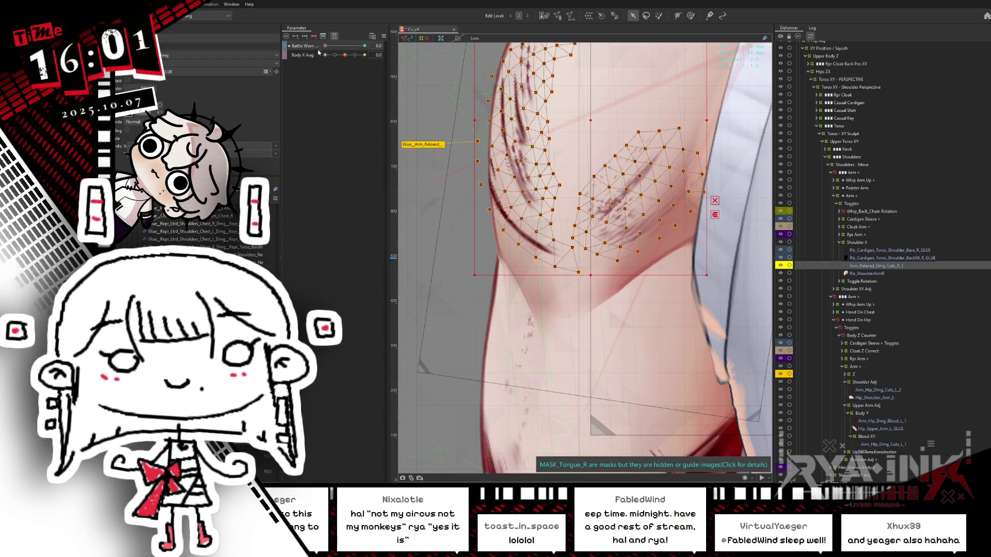
pyautogui.click(372, 36)
pyautogui.click(423, 130)
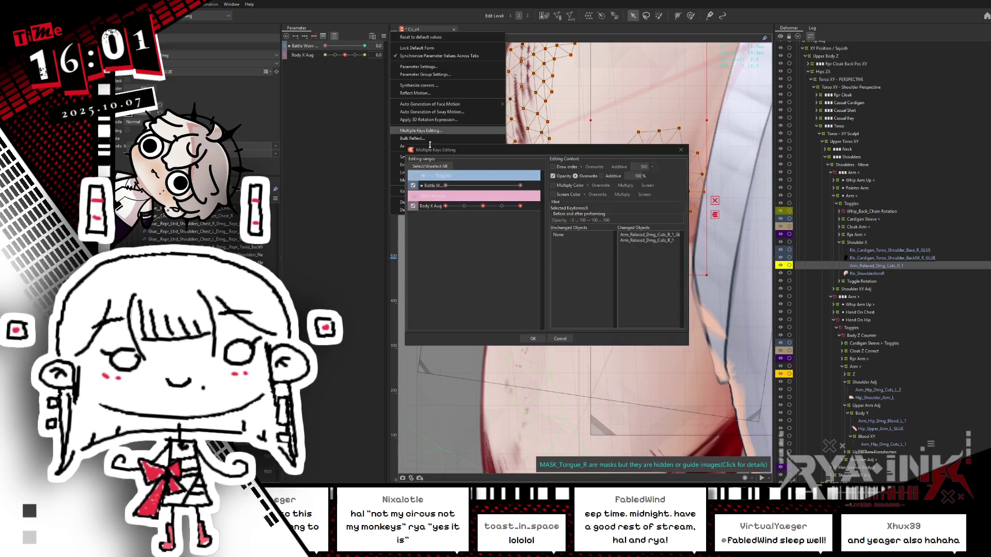
pyautogui.write('0')
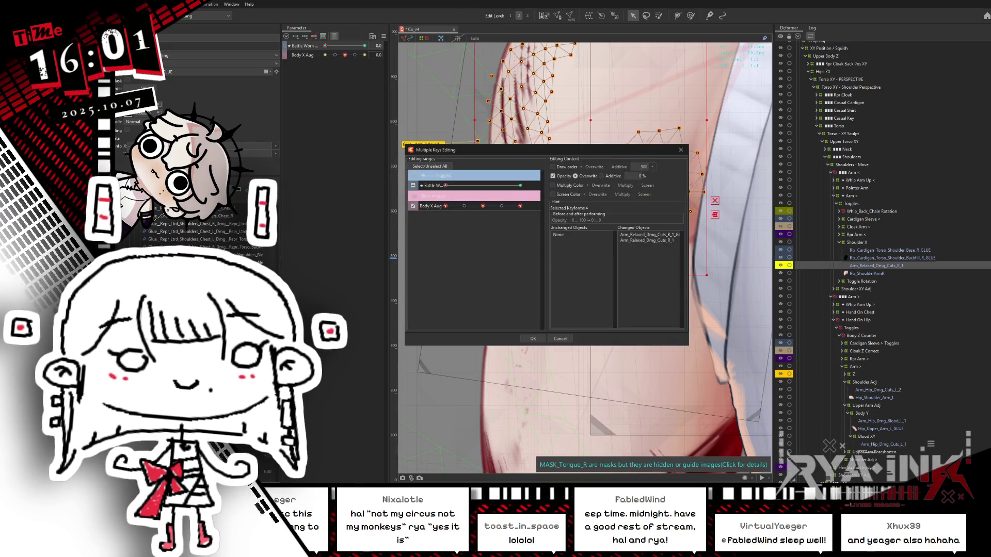
pyautogui.click(537, 338)
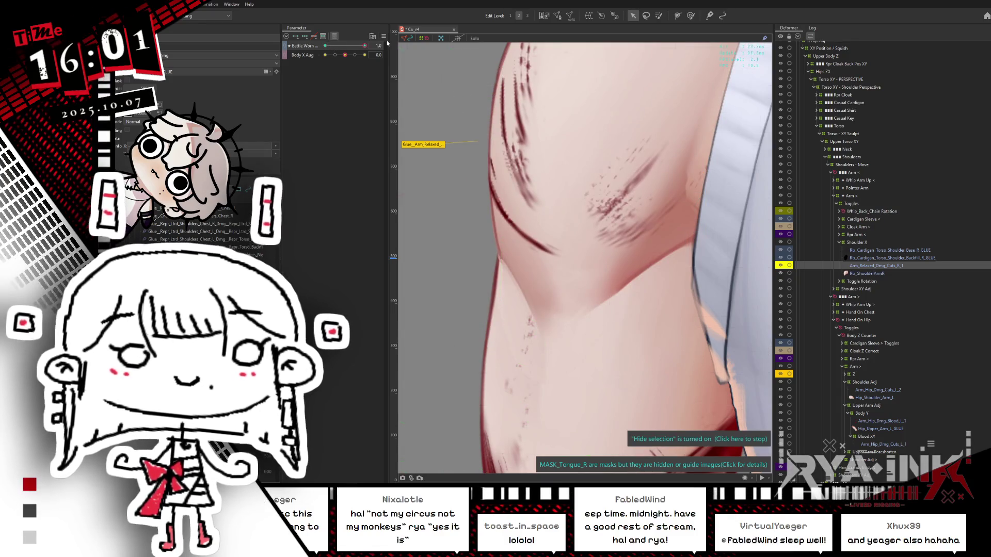
pyautogui.moveTo(345, 55)
pyautogui.mouseDown()
pyautogui.moveTo(361, 54)
pyautogui.moveTo(325, 46)
pyautogui.moveTo(309, 57)
pyautogui.mouseUp()
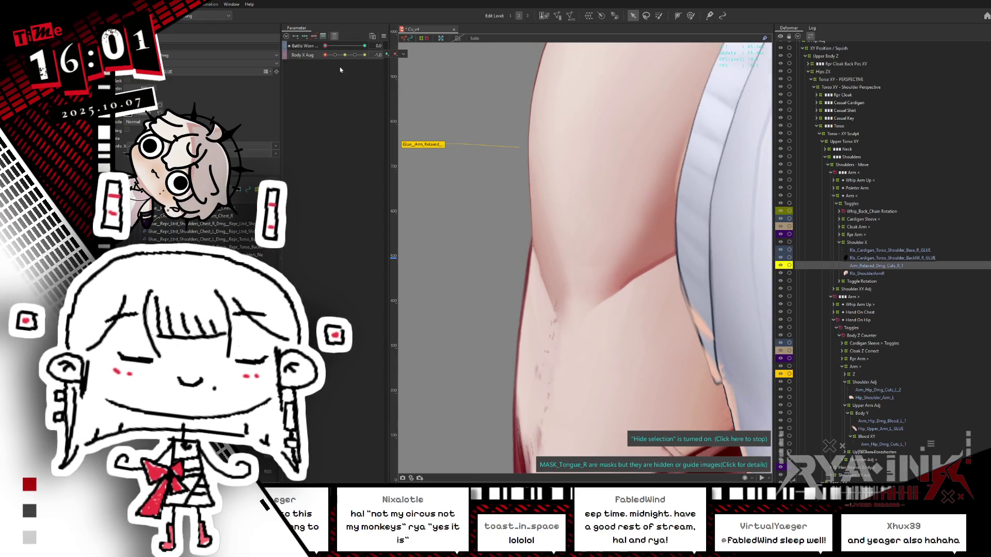
# Step: Reset the body turn to 0 and select the upper-arm blood layer, previewing it solo
pyautogui.click(345, 55)
pyautogui.scroll(-1, 659, 312)
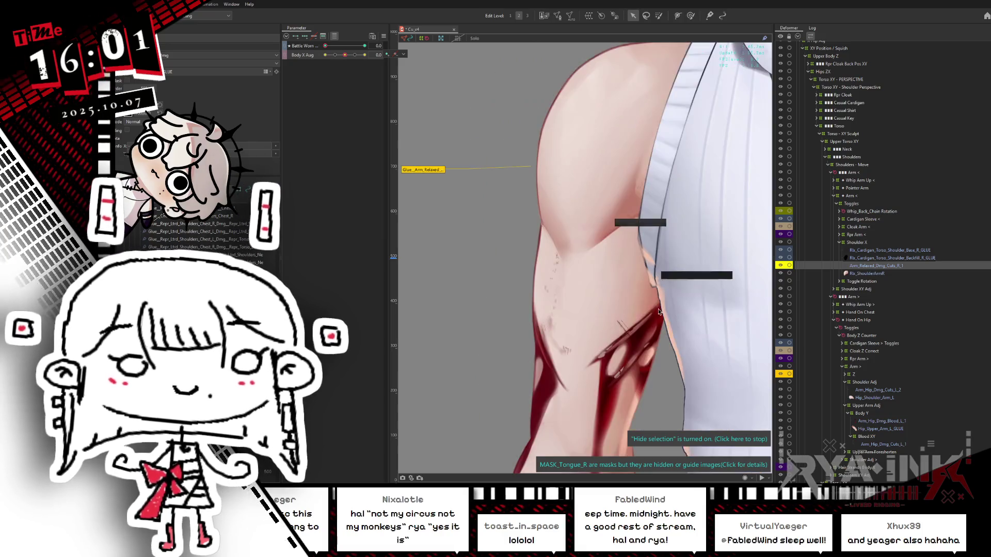
pyautogui.moveTo(659, 312); pyautogui.dragTo(559, 138)
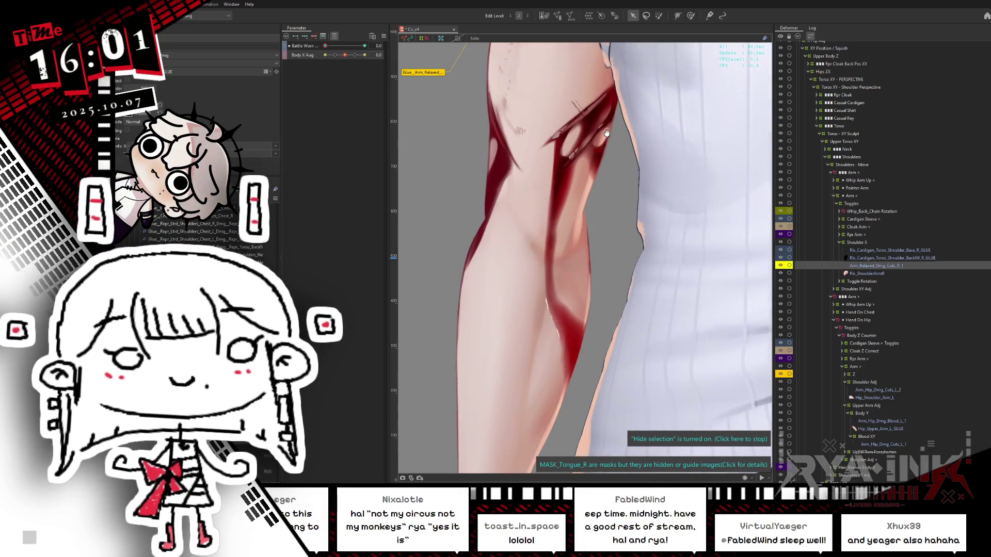
pyautogui.rightClick(559, 138)
pyautogui.moveTo(593, 175)
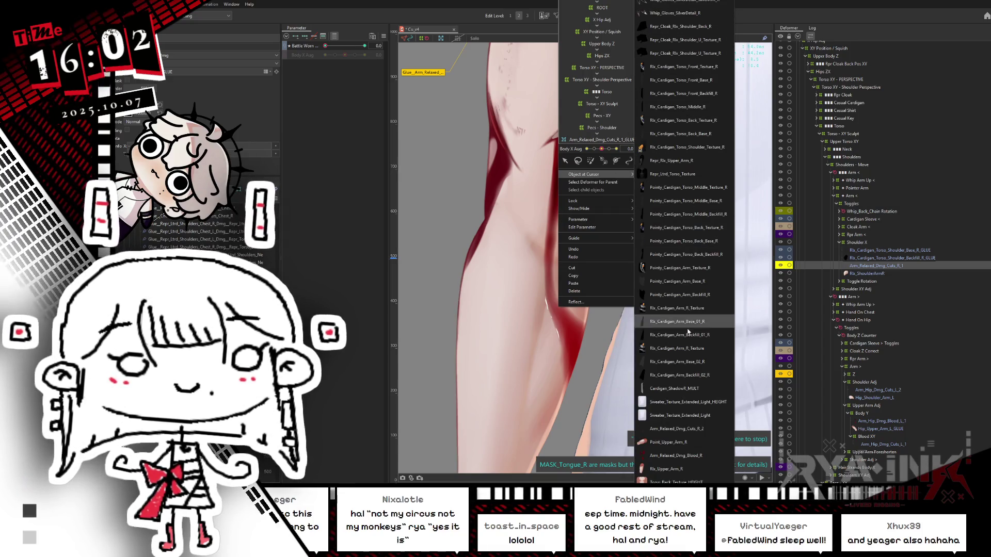
pyautogui.click(674, 455)
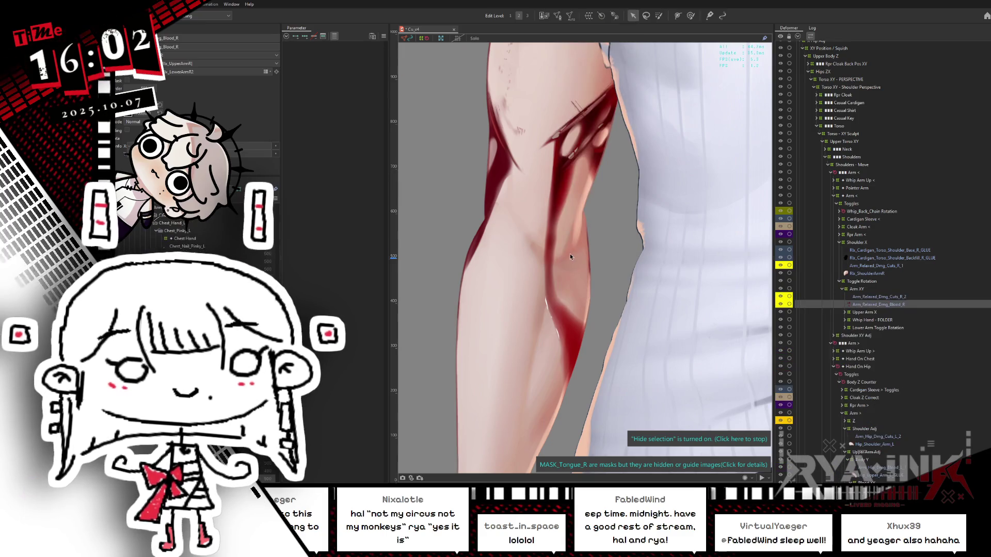
pyautogui.hotkey('ctrl', 'shift', 's')
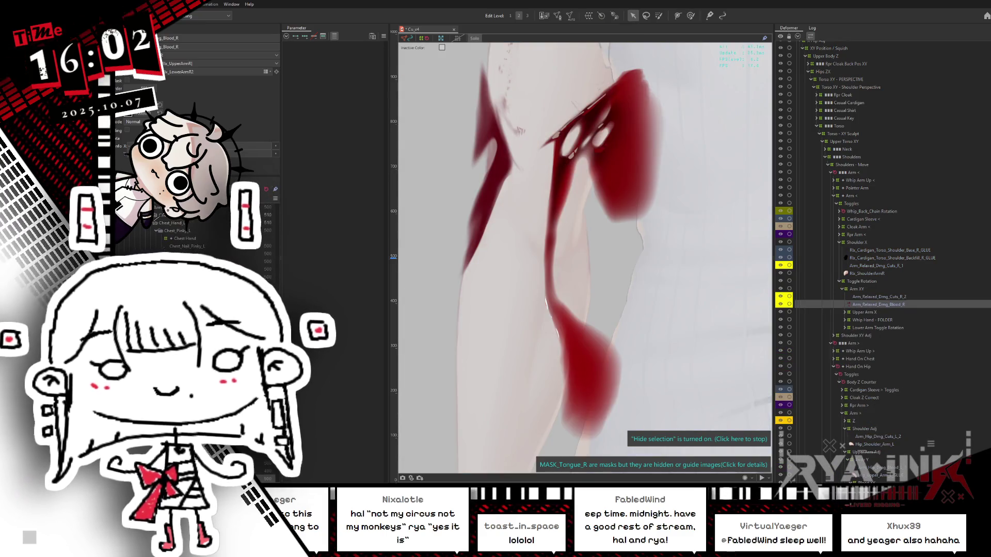
pyautogui.hotkey('ctrl', 'shift', 's')
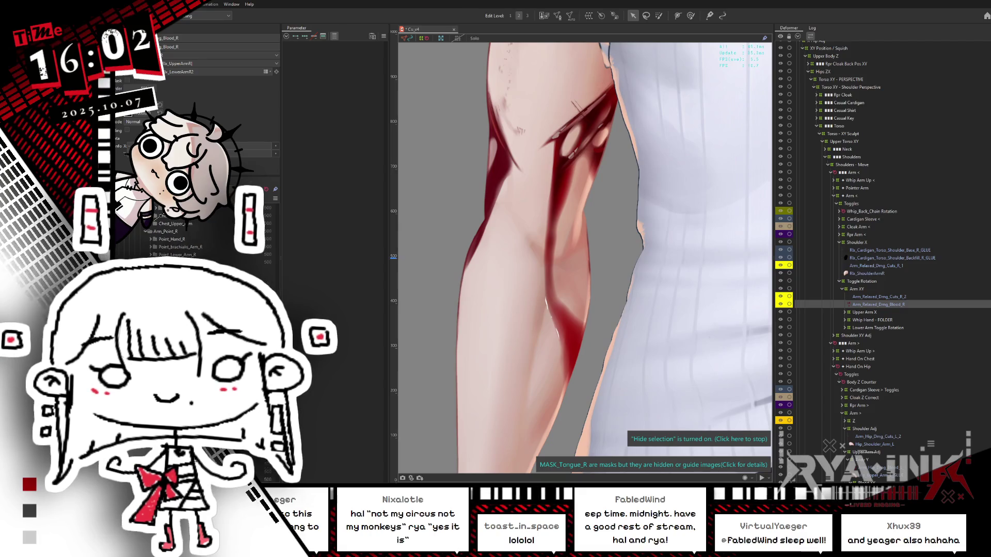
# Step: Solo the arm blood and Cuts_R_2 layers together, then show the whole model again
pyautogui.scroll(-2, 196, 237)
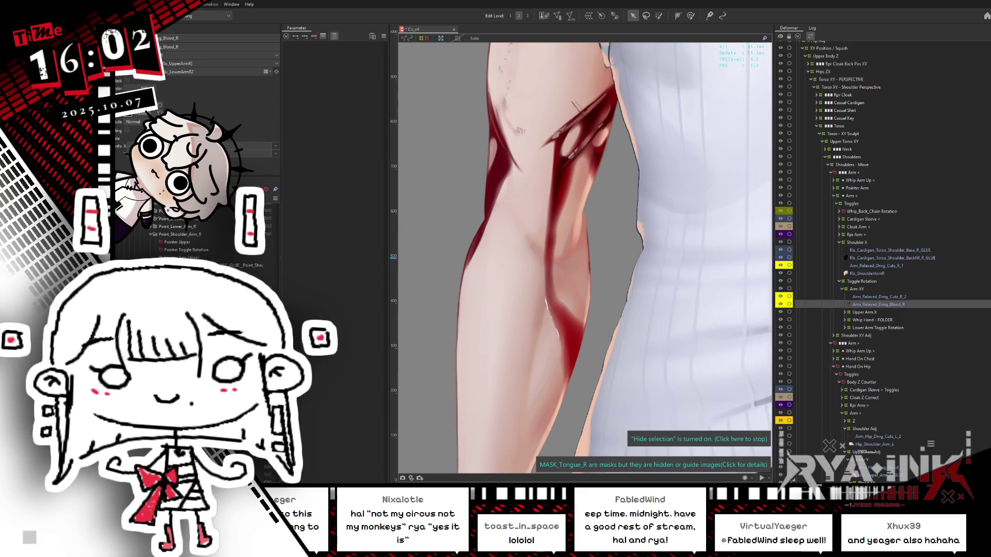
pyautogui.scroll(2, 196, 238)
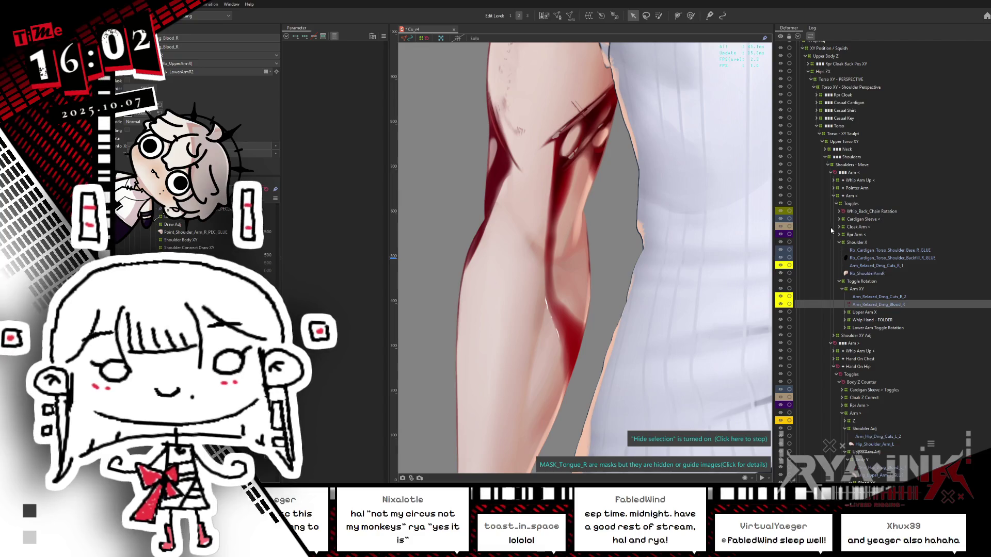
pyautogui.press('s')
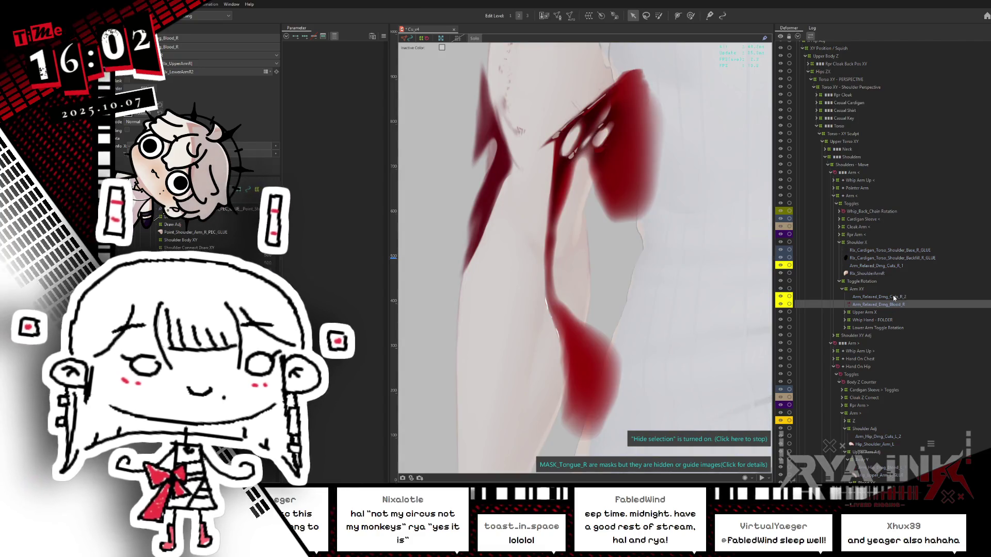
pyautogui.keyDown('ctrl'); pyautogui.click(895, 298); pyautogui.keyUp('ctrl')
pyautogui.scroll(-2, 693, 167)
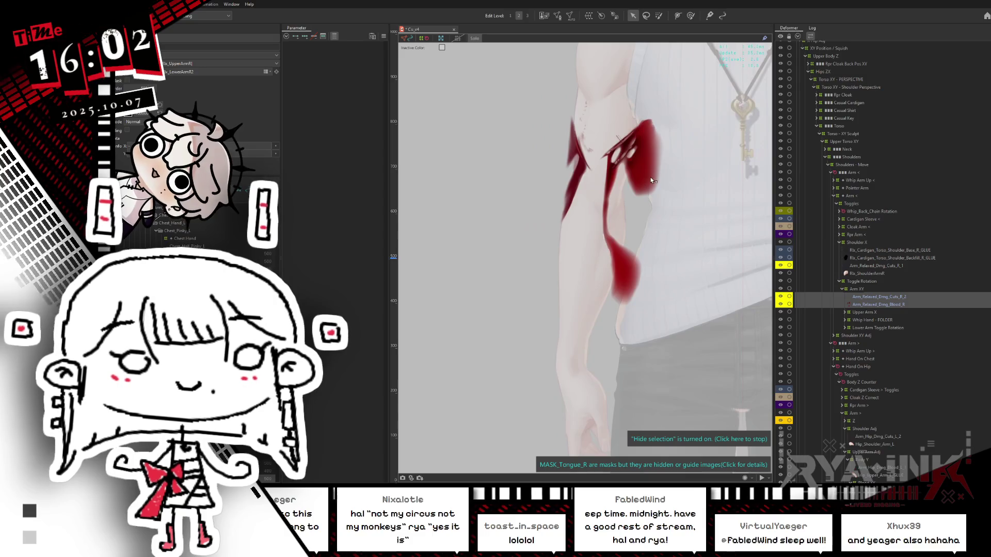
pyautogui.press('s')
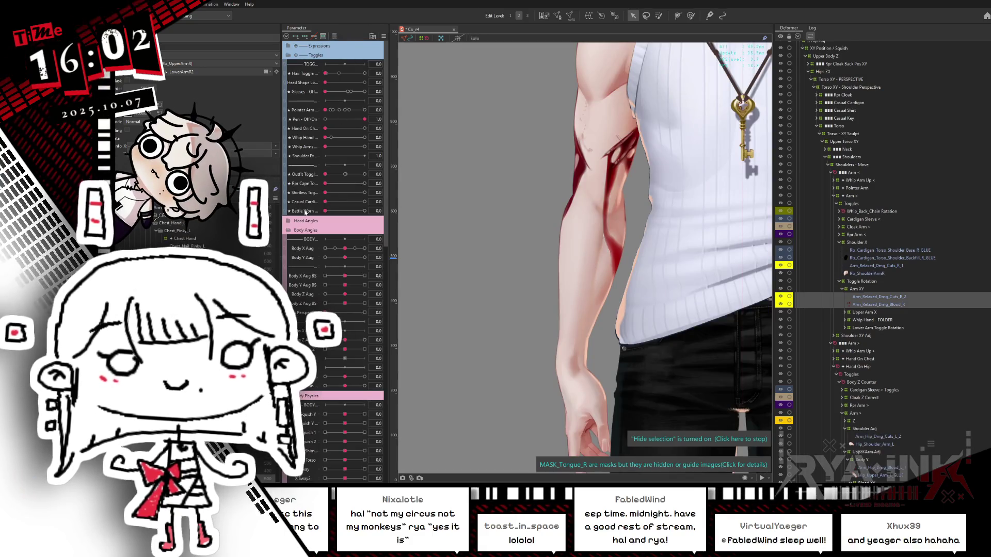
pyautogui.click(298, 38)
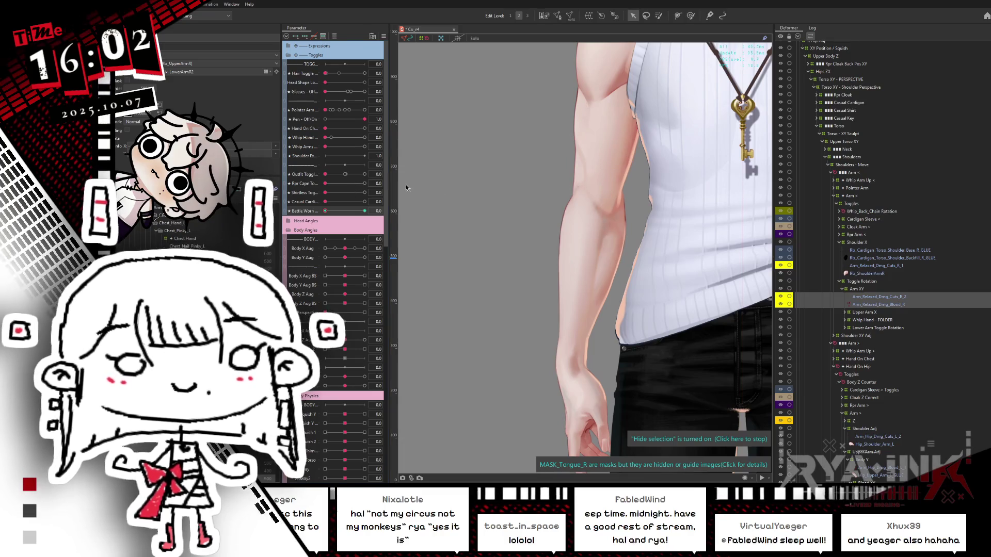
pyautogui.scroll(-5, 603, 261)
pyautogui.scroll(4, 647, 265)
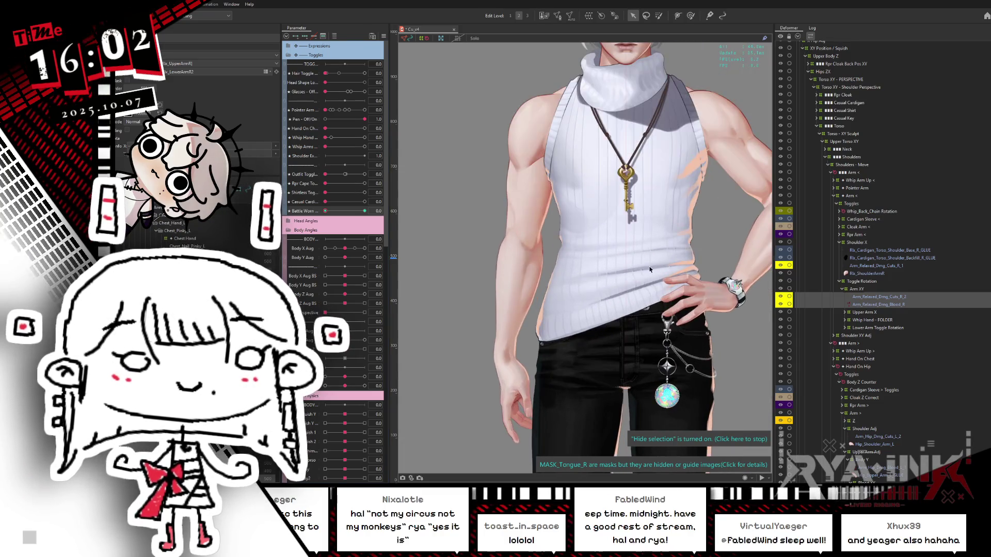
# Step: Test Battle Worn partly on and back off, then export the model with Ctrl+S
pyautogui.click(354, 212)
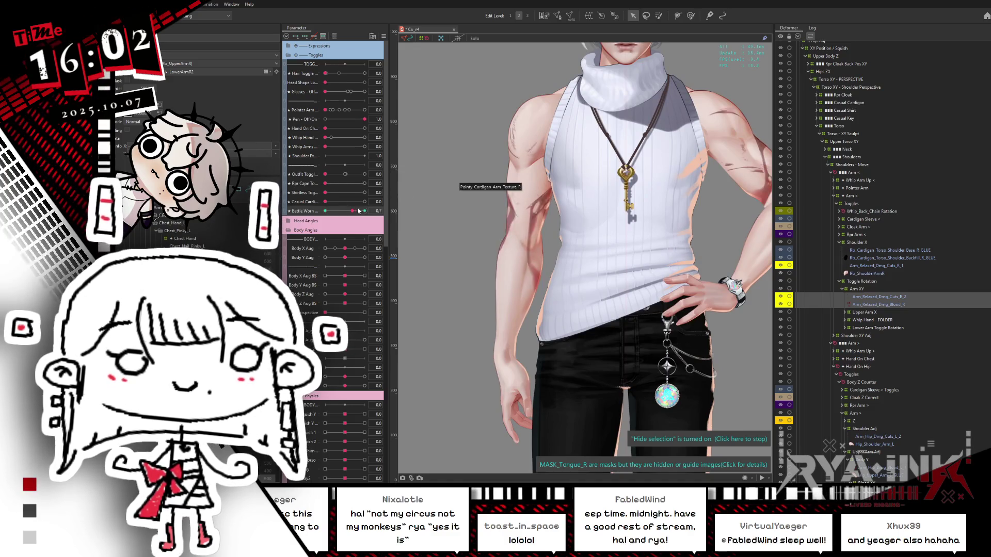
pyautogui.moveTo(356, 211); pyautogui.dragTo(309, 255)
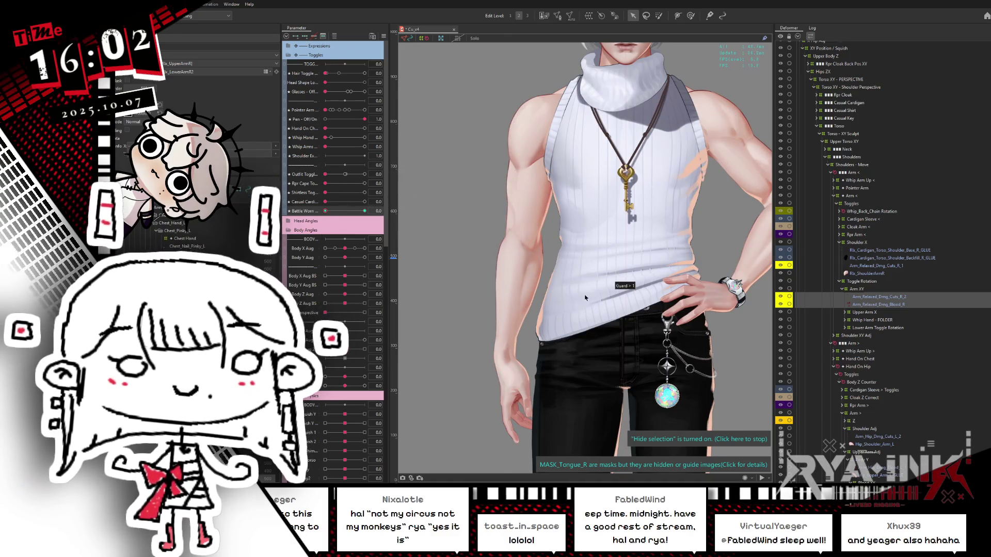
pyautogui.scroll(5, 549, 192)
pyautogui.scroll(-6, 555, 161)
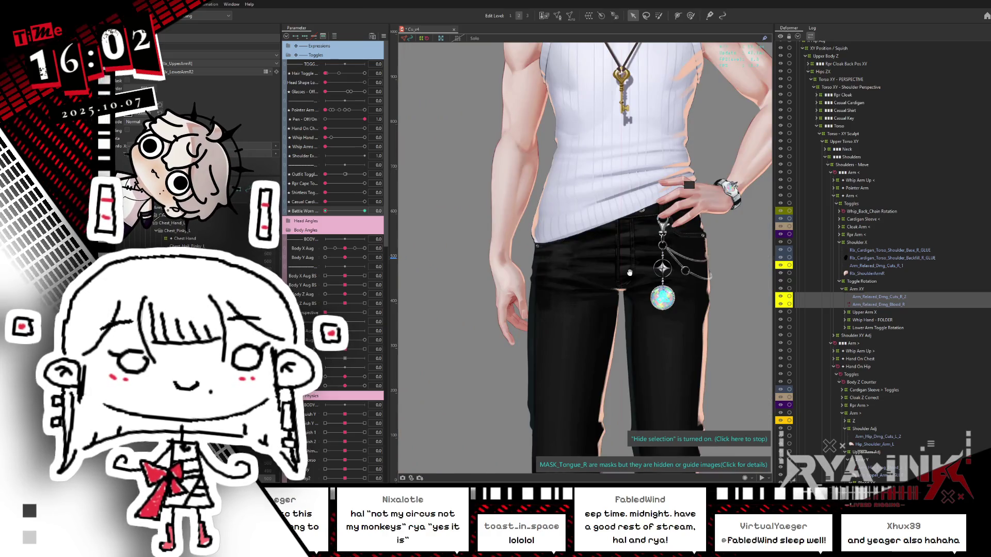
pyautogui.hotkey('ctrl', 's')
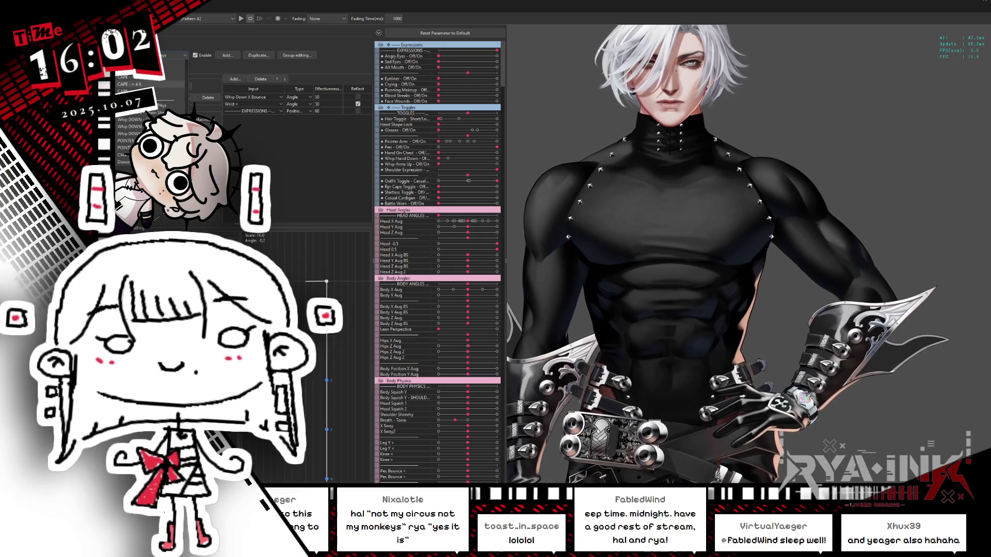
# Step: Choose the toggle INPUTS group and open the Add... input parameter dialog
pyautogui.scroll(-5, 166, 67)
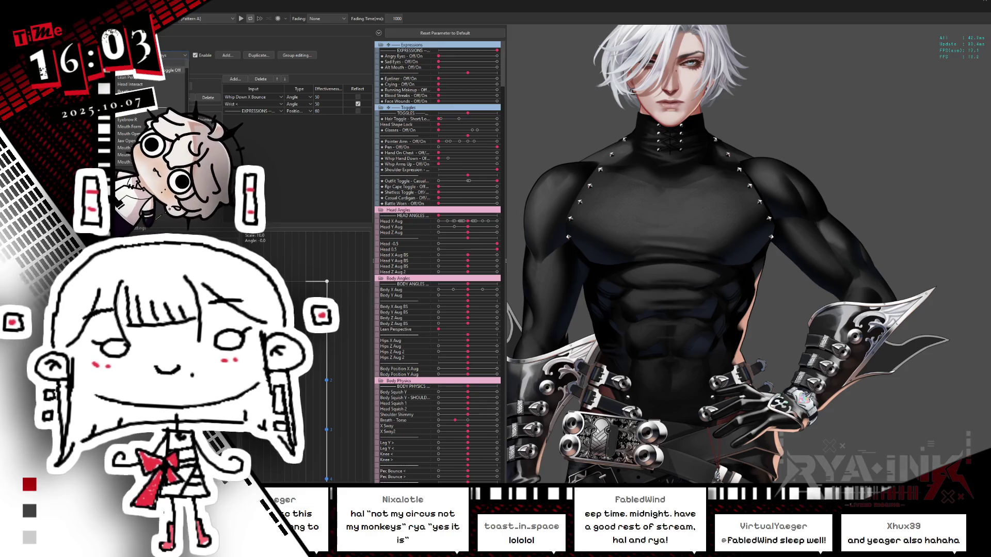
pyautogui.click(127, 113)
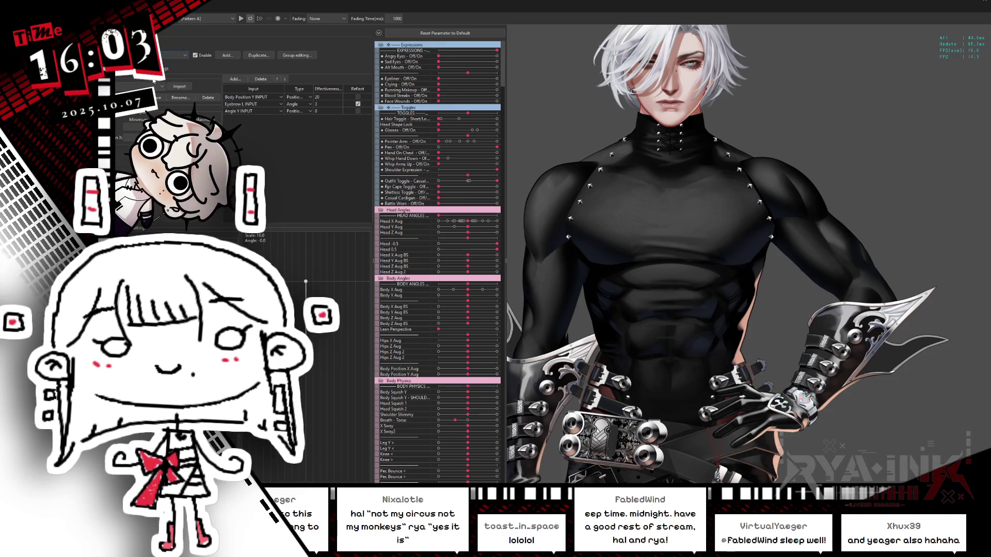
pyautogui.click(176, 55)
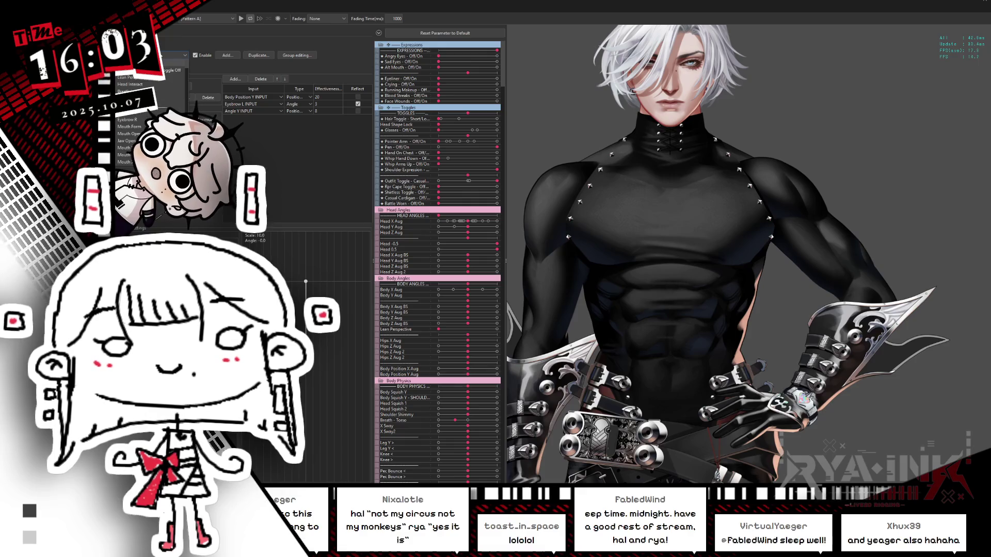
pyautogui.click(155, 70)
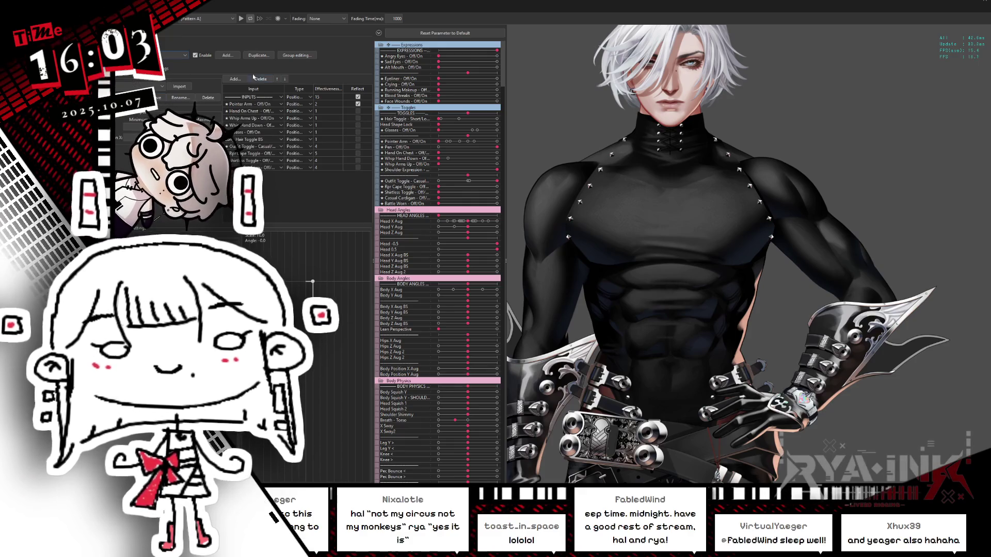
pyautogui.click(235, 78)
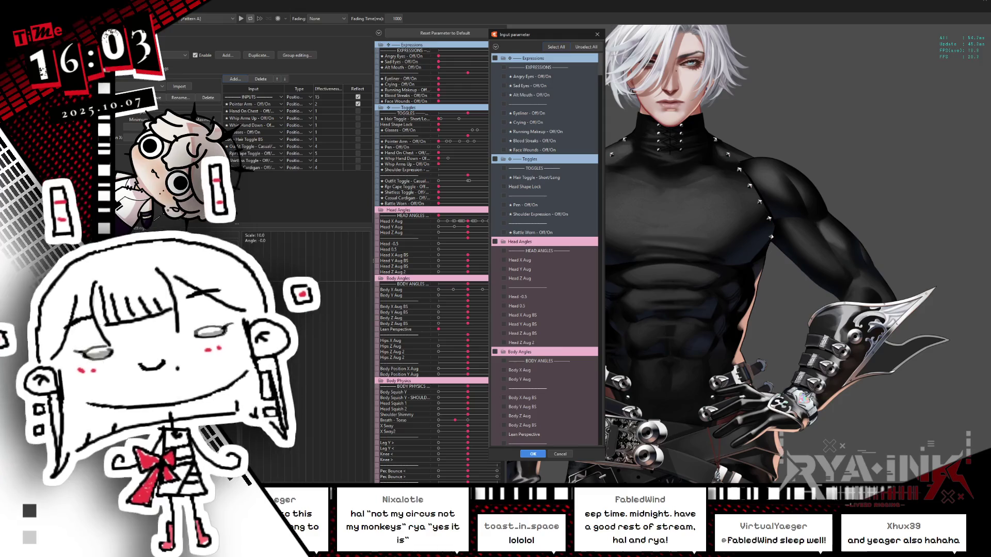
# Step: Add Battle Worn - Off/On from the Toggles group as a new input
pyautogui.click(495, 46)
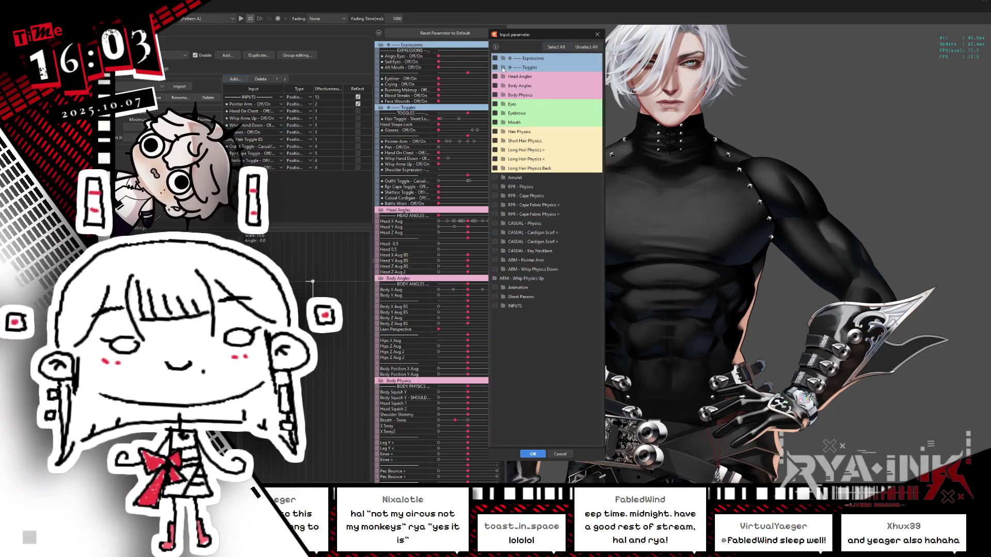
pyautogui.click(504, 68)
pyautogui.click(504, 140)
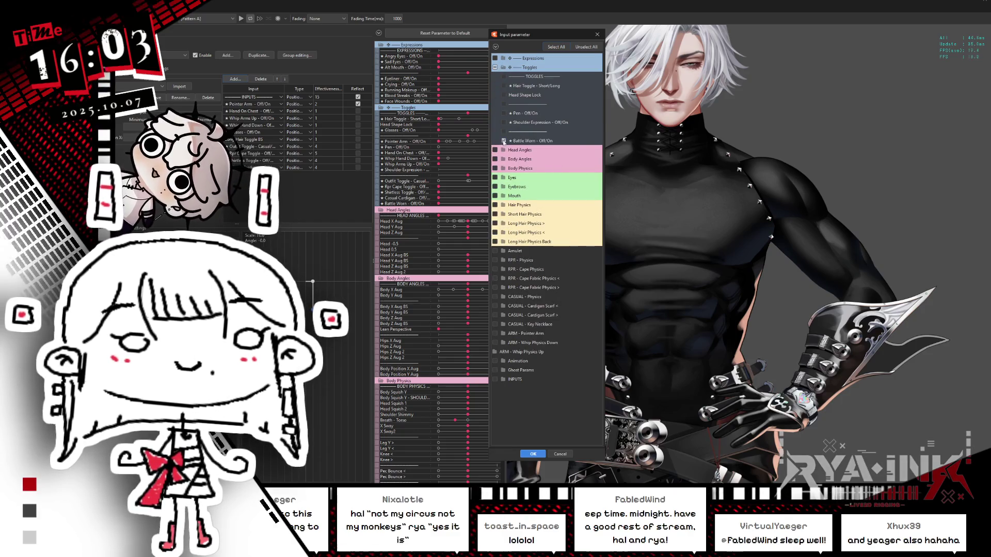
pyautogui.moveTo(550, 39); pyautogui.dragTo(477, 30)
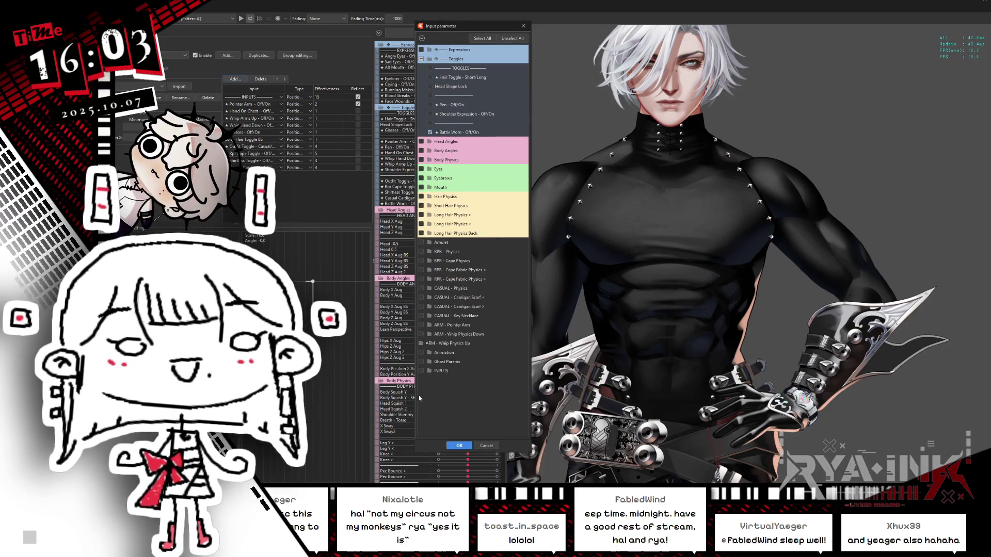
pyautogui.click(459, 445)
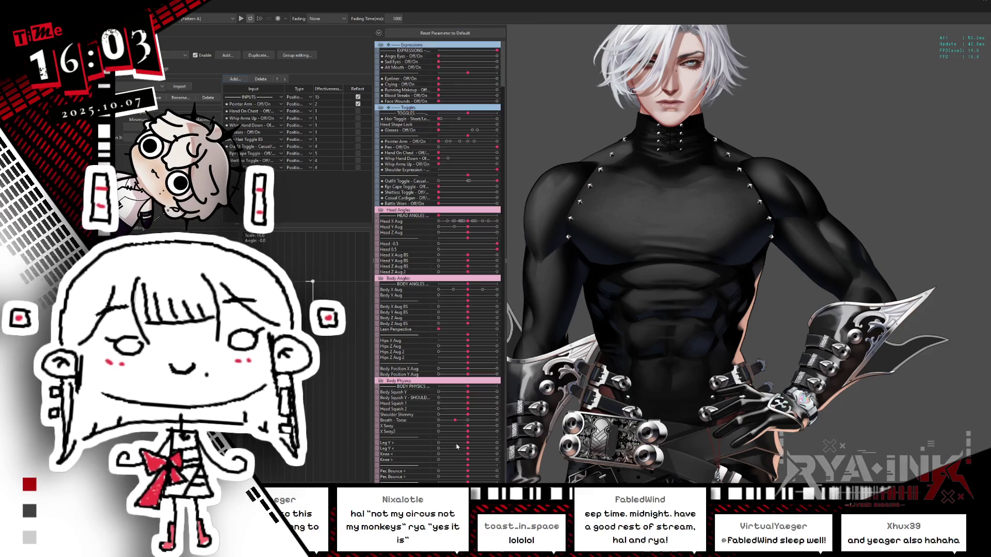
# Step: Raise Battle Worn effectiveness to 5, test the toggle, and enable reflection
pyautogui.moveTo(327, 176); pyautogui.dragTo(334, 176)
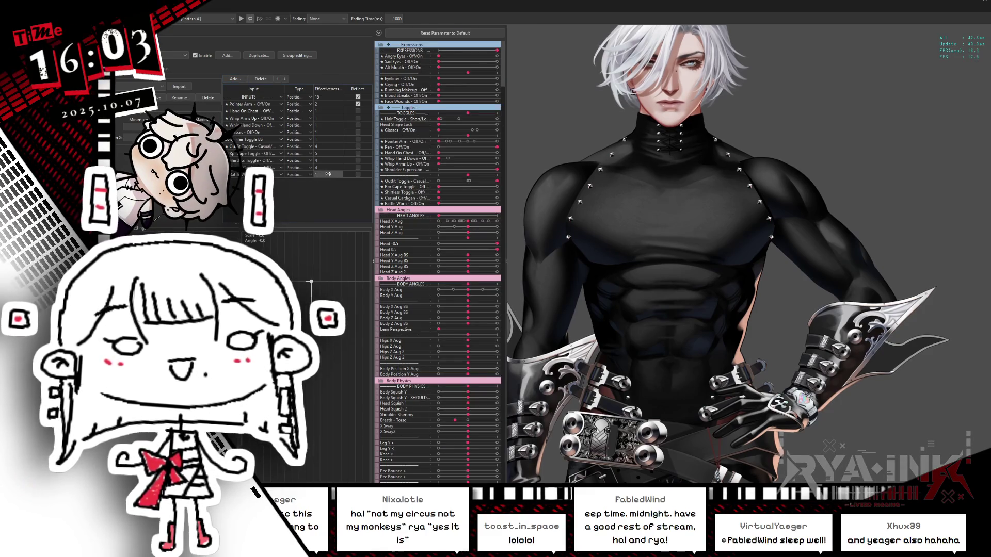
pyautogui.moveTo(438, 204)
pyautogui.mouseDown()
pyautogui.moveTo(497, 203)
pyautogui.moveTo(438, 204)
pyautogui.mouseUp()
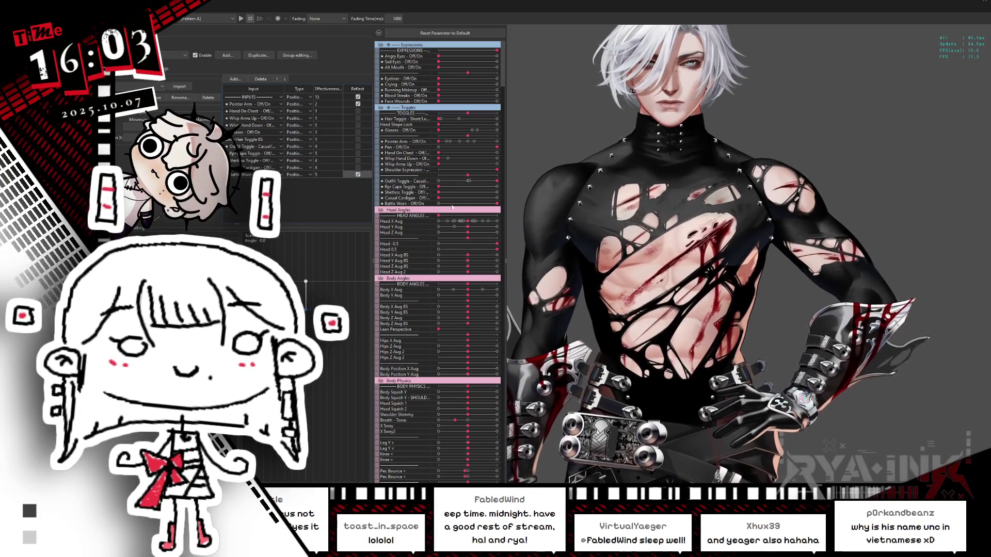
pyautogui.click(357, 175)
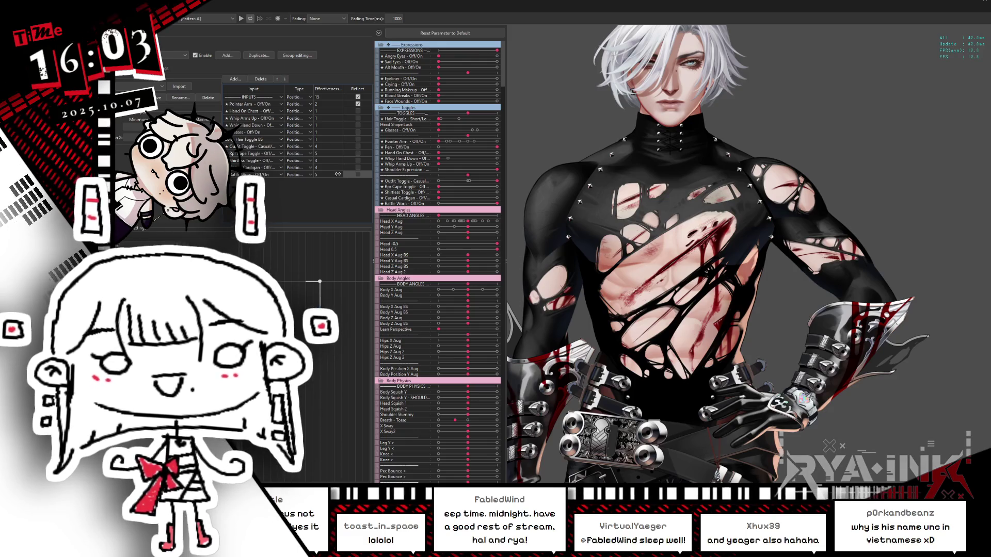
# Step: Test the Battle Worn toggle at effectiveness 2 and 5, ending with the suit intact
pyautogui.moveTo(338, 174); pyautogui.dragTo(332, 176)
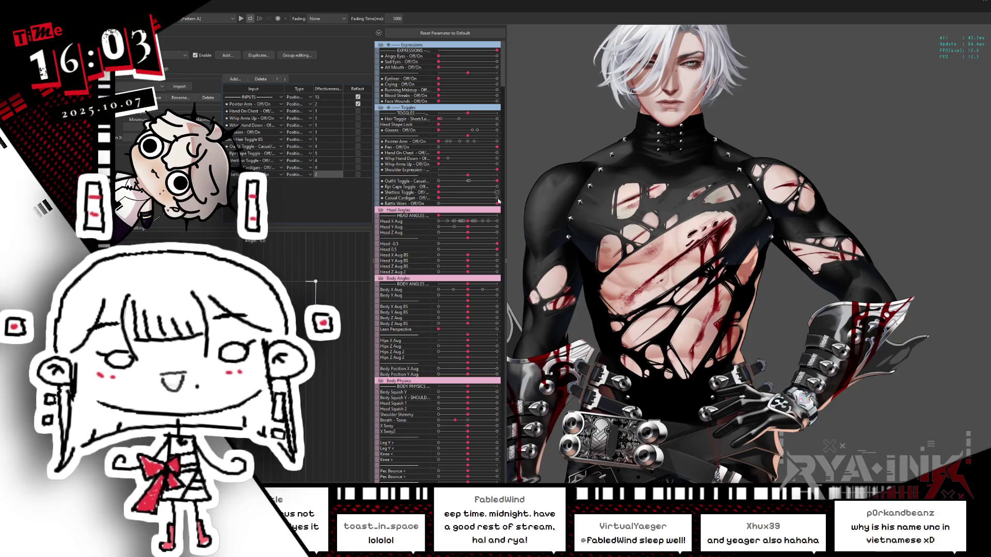
pyautogui.moveTo(497, 205); pyautogui.dragTo(430, 212)
pyautogui.moveTo(329, 176); pyautogui.dragTo(328, 175)
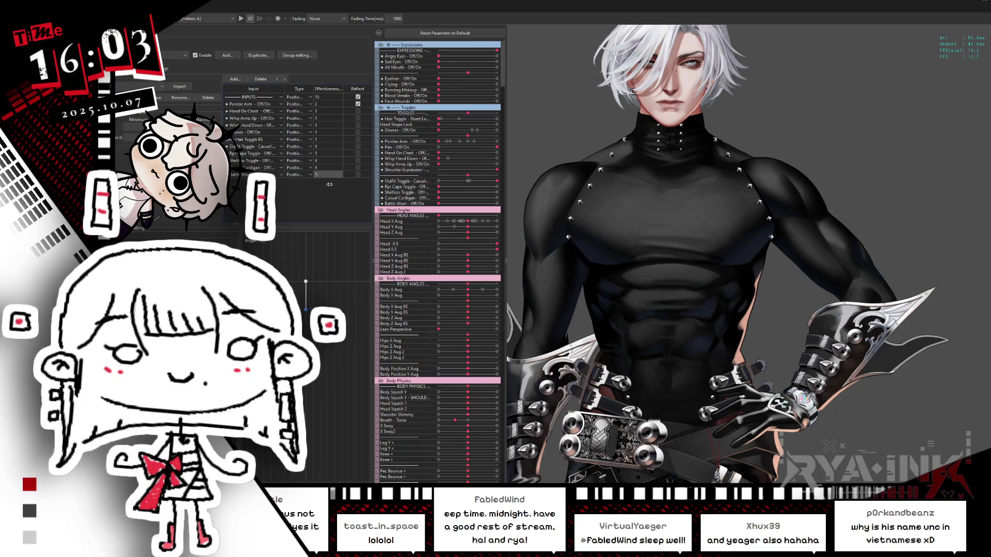
pyautogui.moveTo(439, 203); pyautogui.dragTo(510, 203)
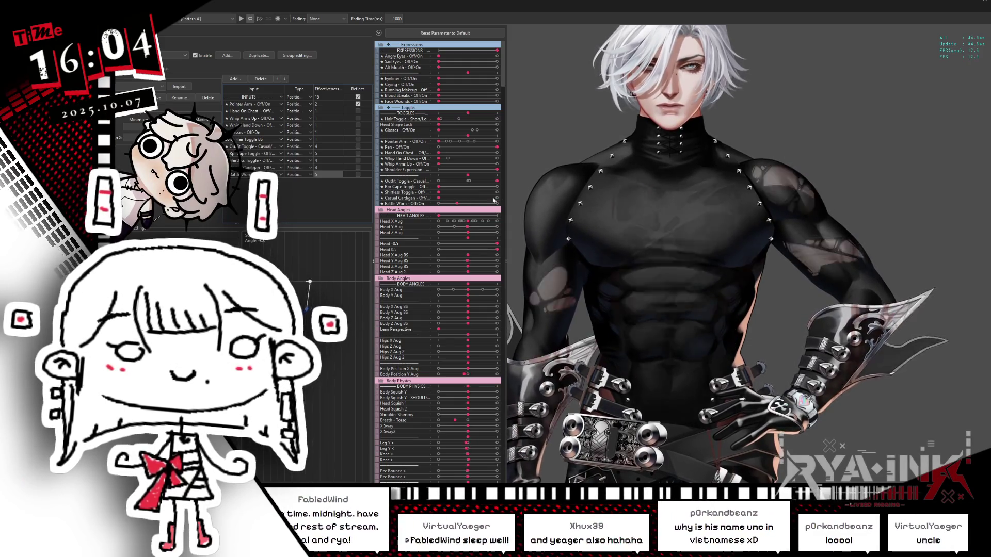
pyautogui.moveTo(497, 203); pyautogui.dragTo(419, 210)
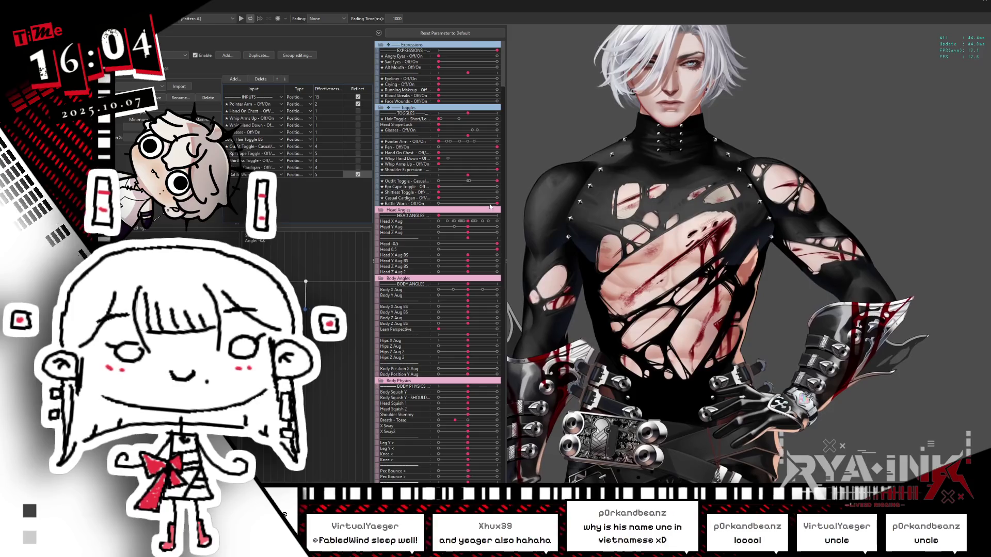
pyautogui.click(358, 175)
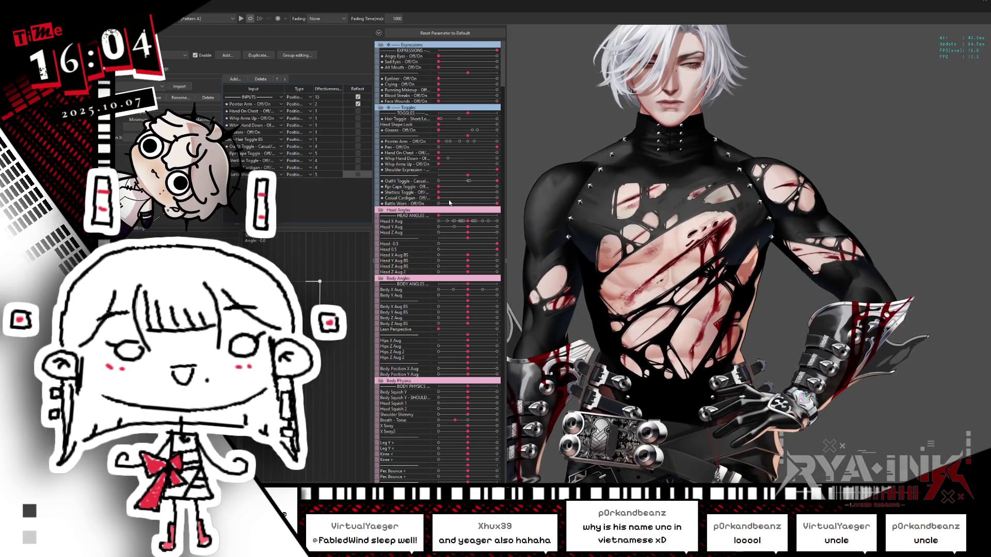
pyautogui.moveTo(495, 204)
pyautogui.mouseDown()
pyautogui.moveTo(444, 205)
pyautogui.moveTo(523, 199)
pyautogui.moveTo(439, 204)
pyautogui.moveTo(512, 203)
pyautogui.moveTo(439, 204)
pyautogui.moveTo(544, 186)
pyautogui.moveTo(362, 209)
pyautogui.mouseUp()
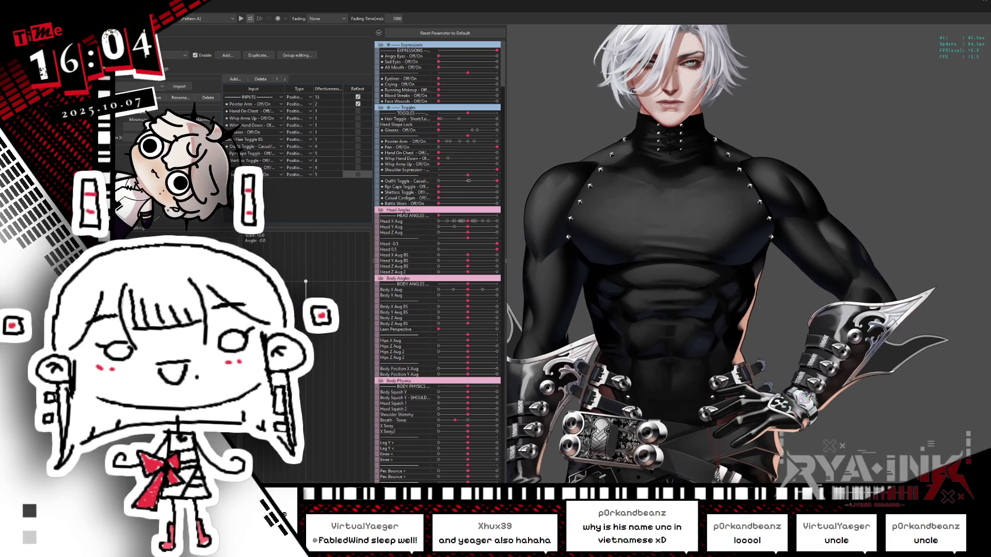
# Step: Delete the last input row and switch to the Head Interact input set
pyautogui.click(258, 174)
pyautogui.click(261, 78)
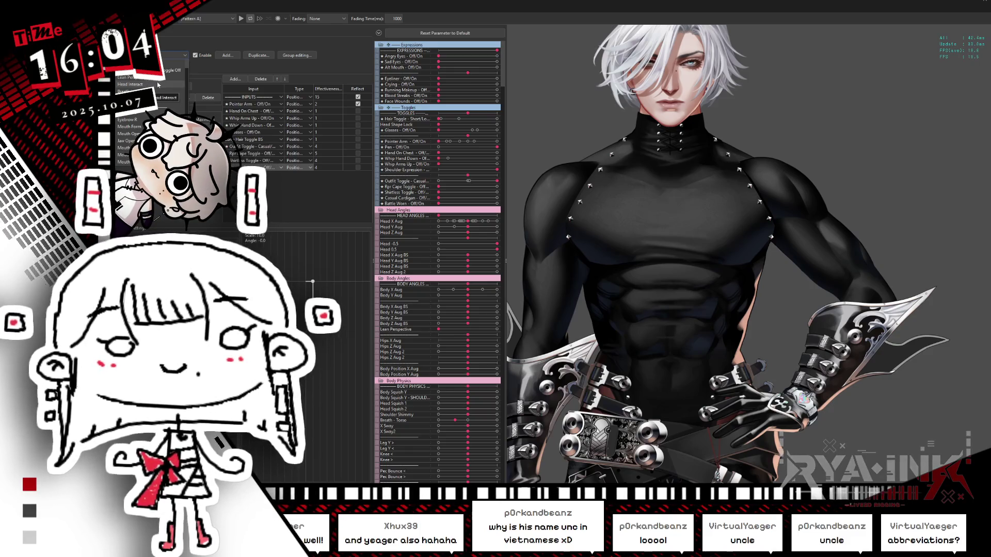
pyautogui.click(155, 83)
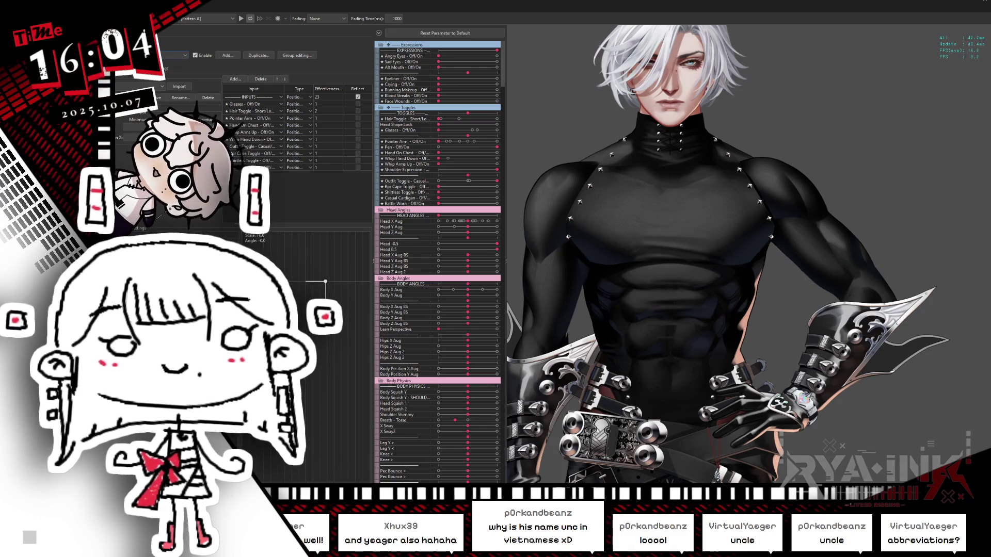
# Step: Add Battle Worn to the Head Interact inputs with effectiveness 1 and test it
pyautogui.click(227, 81)
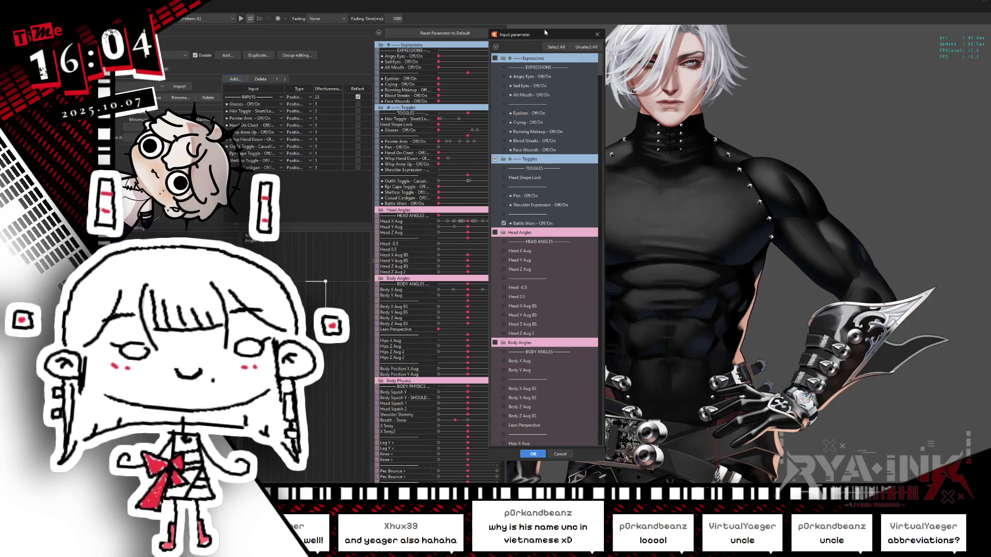
pyautogui.moveTo(537, 34); pyautogui.dragTo(391, 24)
pyautogui.click(385, 445)
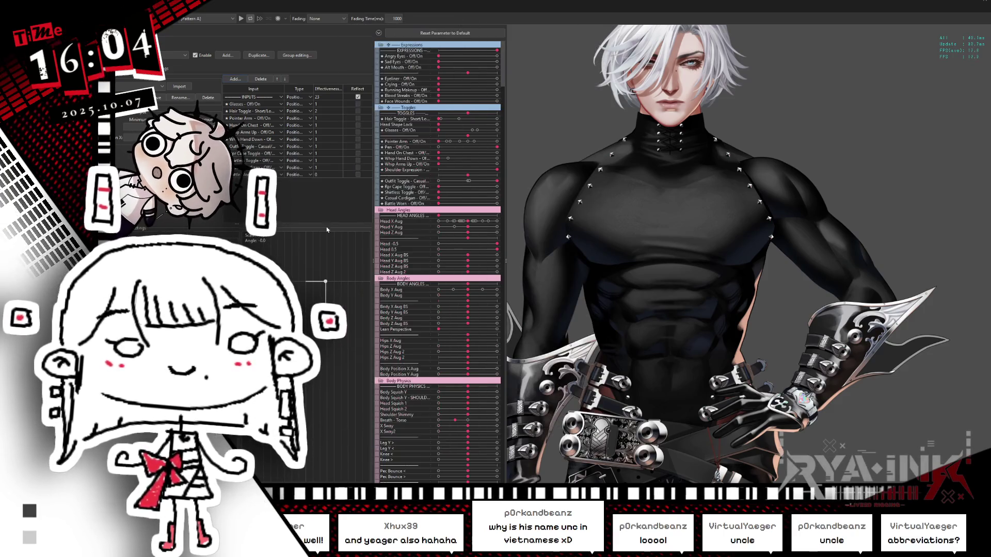
pyautogui.moveTo(322, 174); pyautogui.dragTo(326, 174)
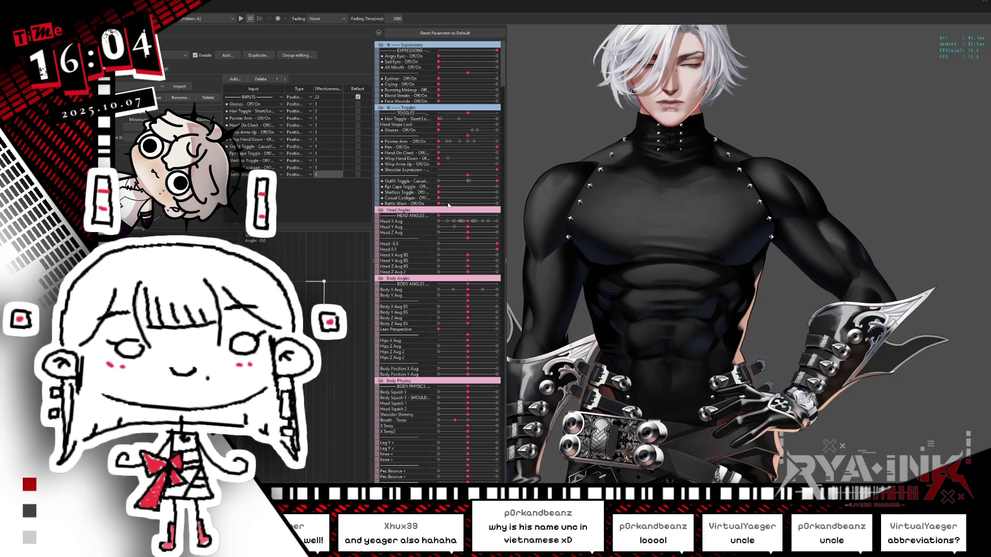
pyautogui.moveTo(453, 206); pyautogui.dragTo(388, 219)
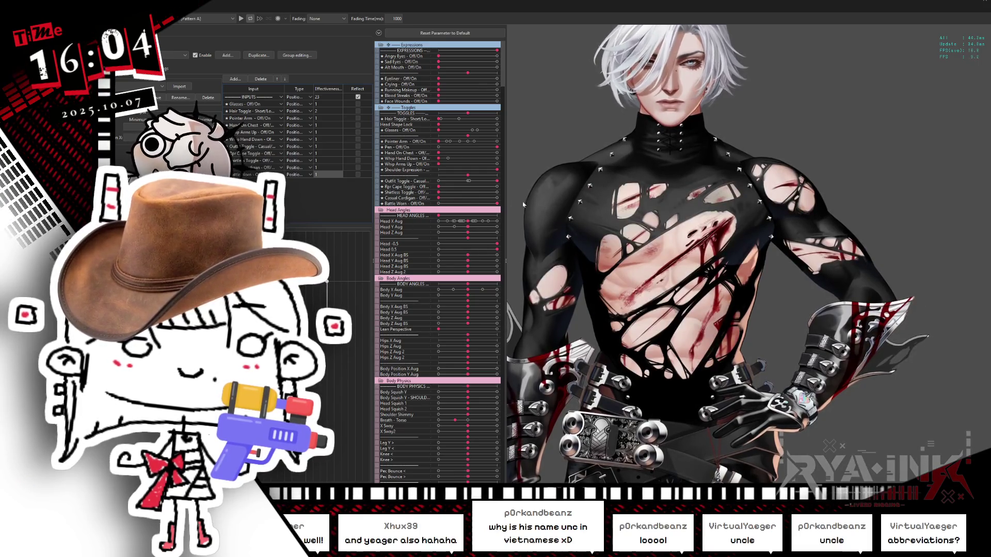
# Step: Add Battle Worn - Off/On to the arm-pose input set with effectiveness 3
pyautogui.click(163, 54)
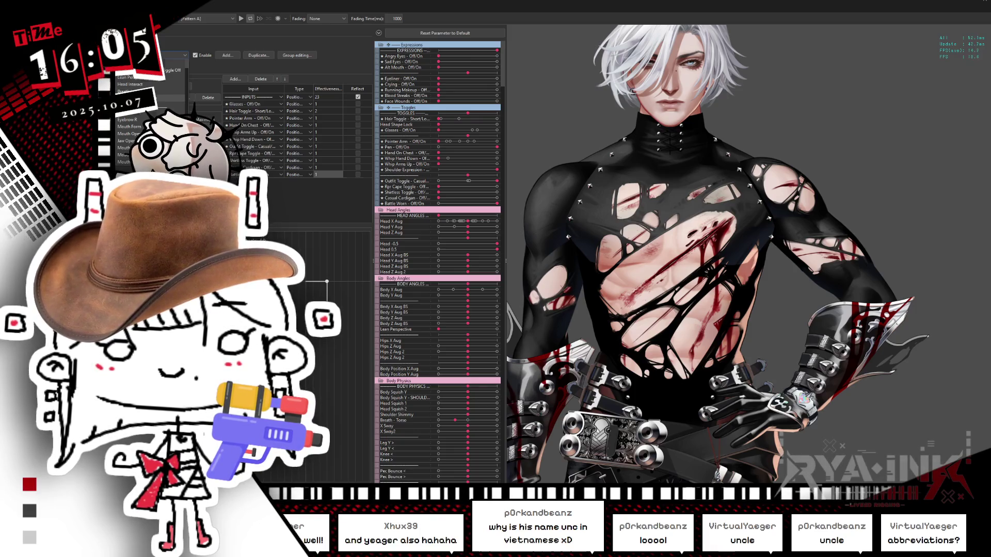
pyautogui.click(129, 84)
pyautogui.moveTo(553, 34); pyautogui.dragTo(464, 26)
pyautogui.click(416, 224)
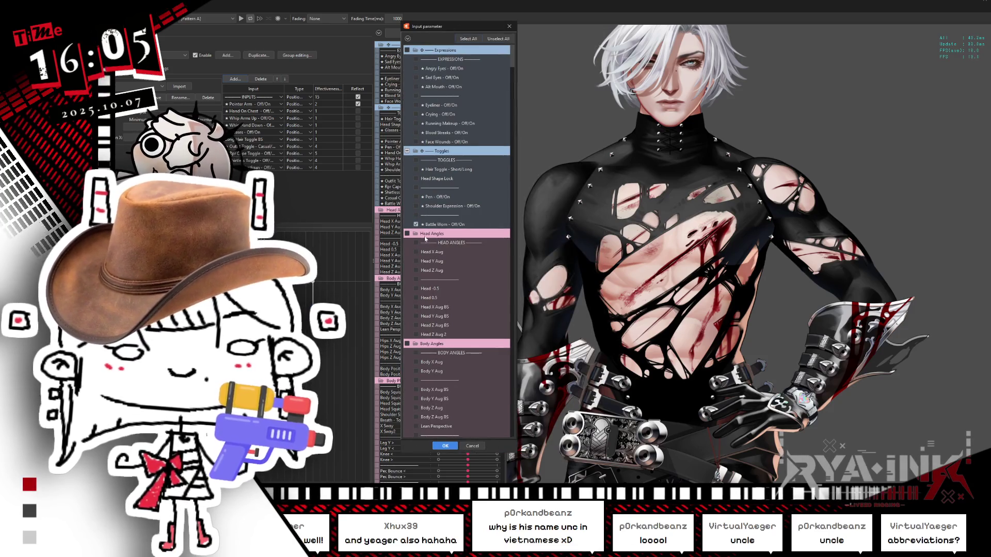
pyautogui.click(444, 446)
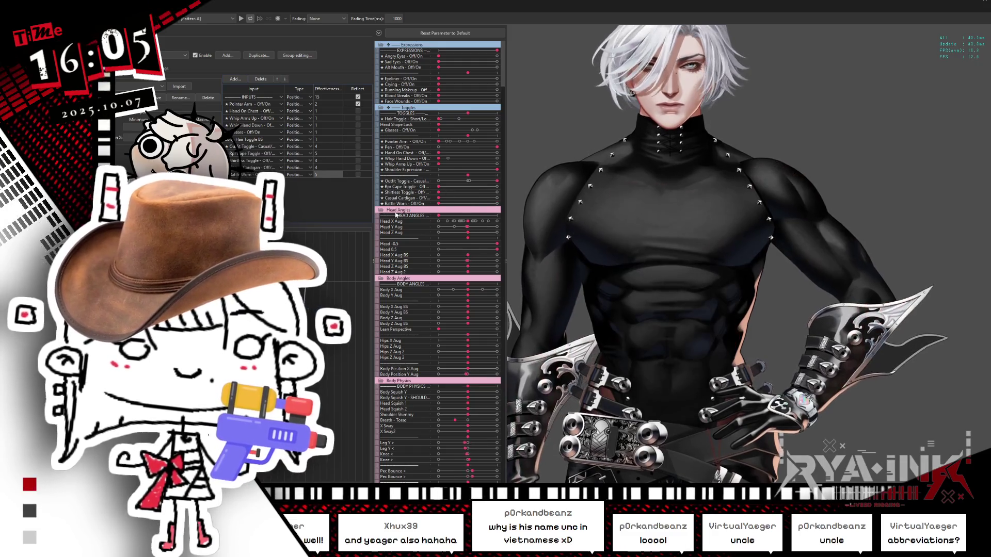
pyautogui.moveTo(495, 203); pyautogui.dragTo(430, 201)
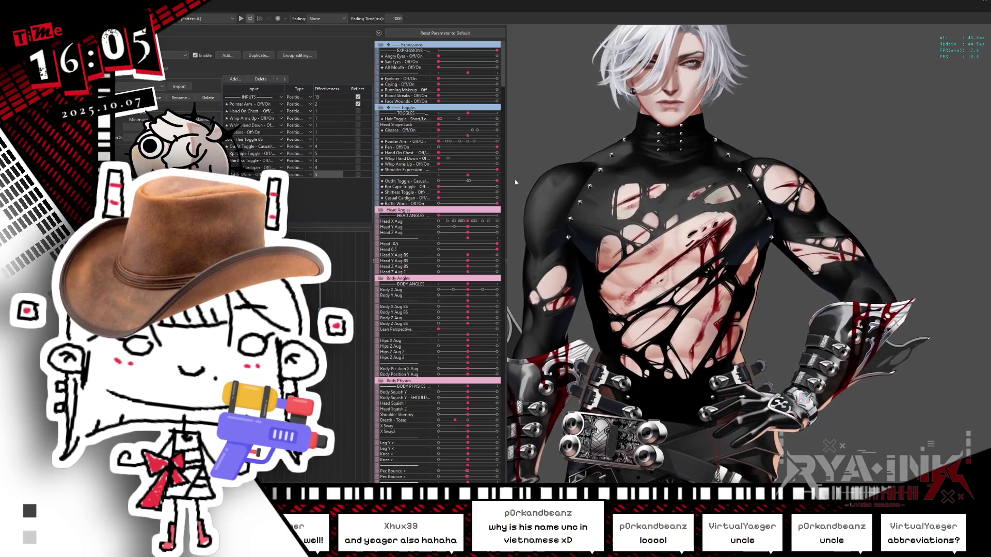
pyautogui.write('3')
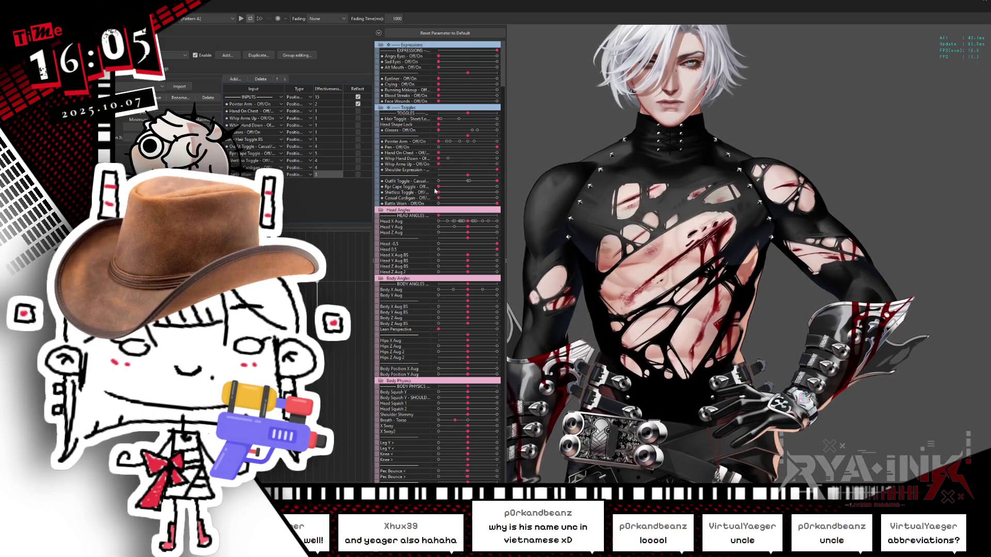
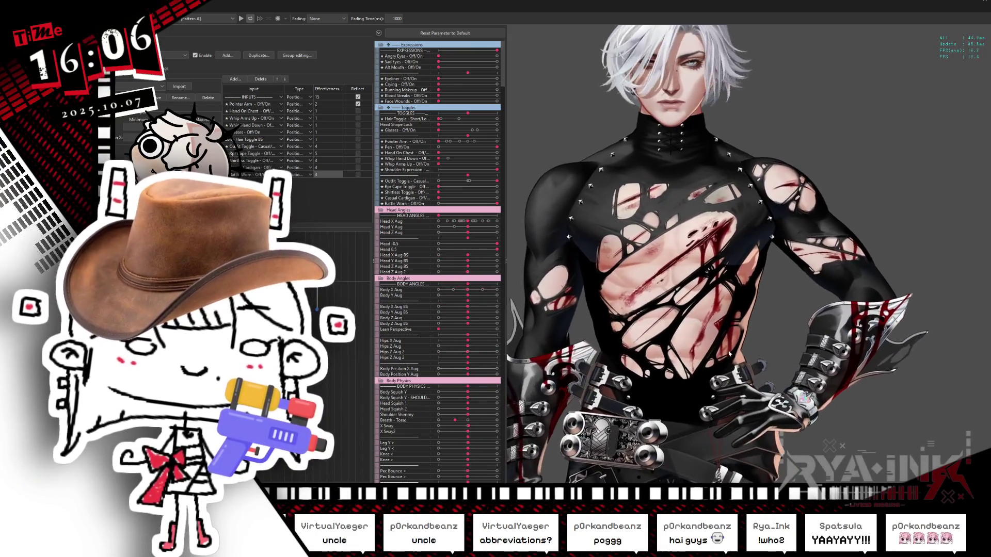
# Step: Zoom in and out on the animated model in the preview to inspect the ripped black shirt
pyautogui.scroll(3, 793, 229)
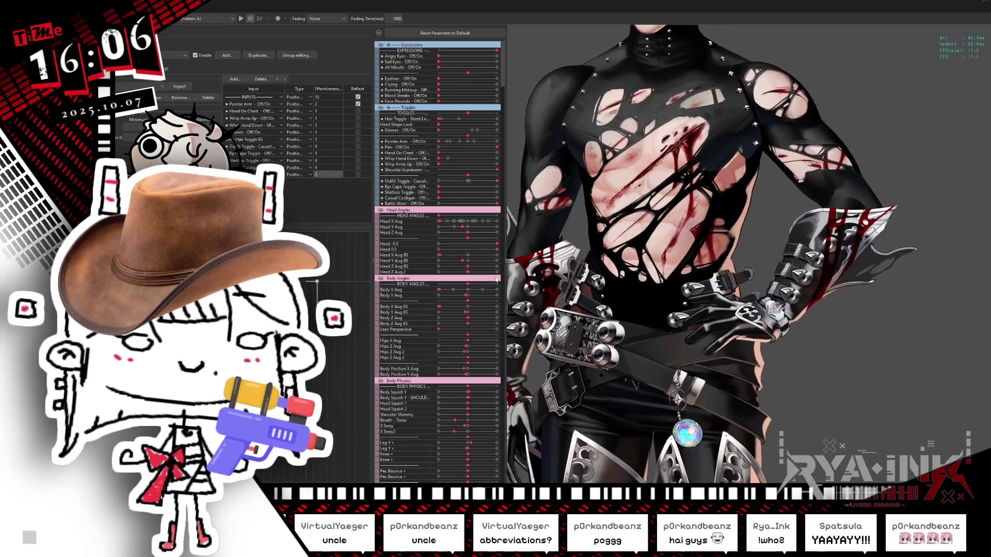
pyautogui.scroll(2, 709, 380)
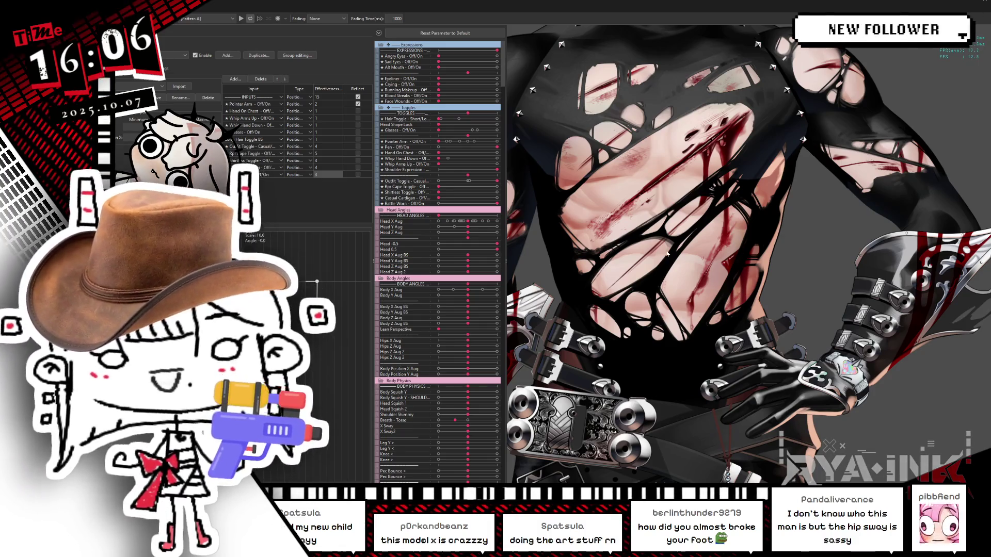
pyautogui.scroll(-3, 669, 252)
pyautogui.scroll(3, 595, 191)
pyautogui.scroll(1, 922, 214)
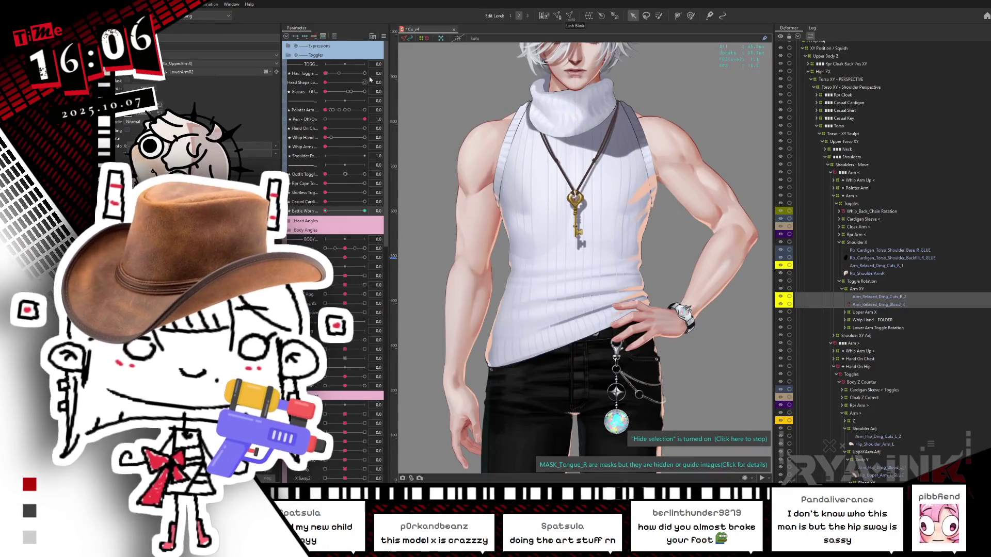
# Step: Set Battle Worn to 1.0 for bloodied, wounded arms, save, and select the Toggle Rotation deformer
pyautogui.click(341, 212)
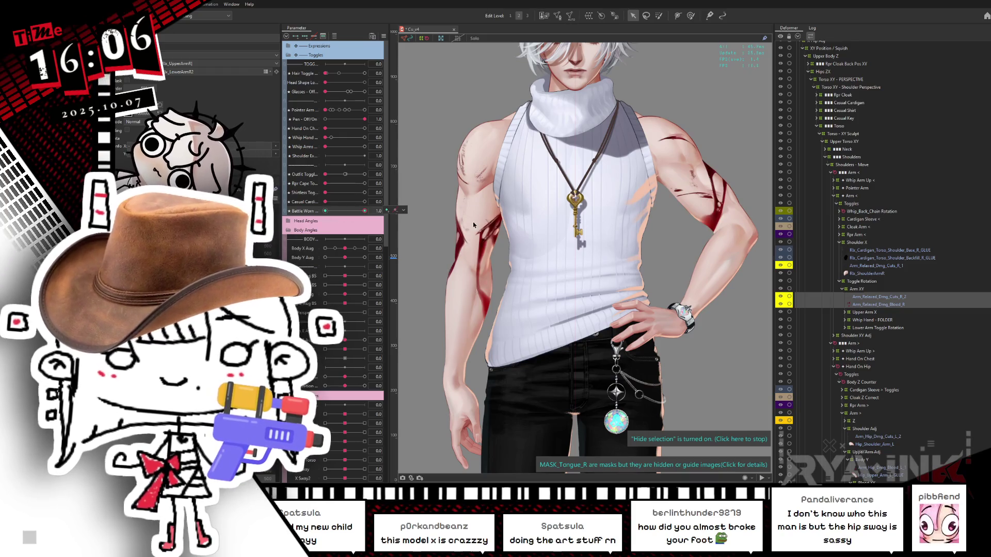
pyautogui.hotkey('ctrl', 's')
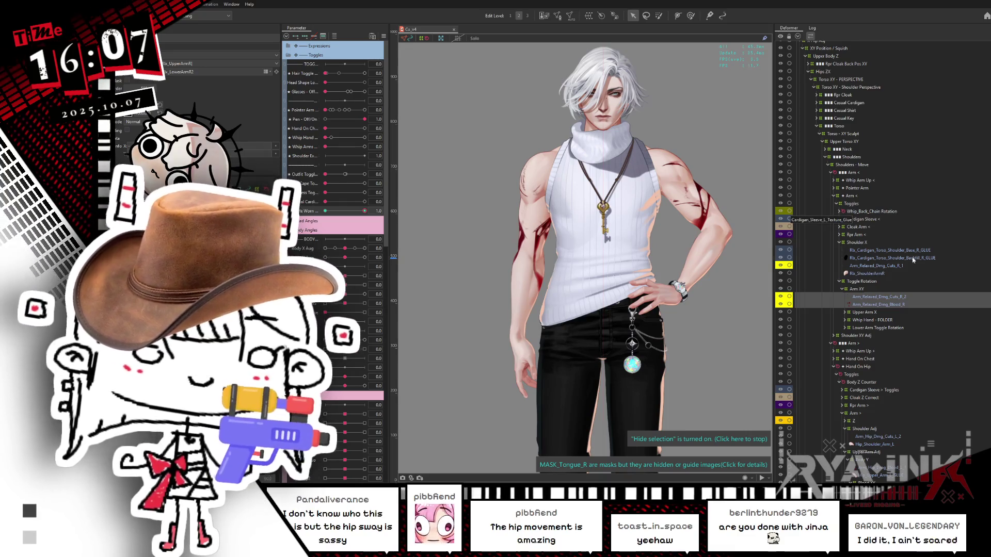
pyautogui.click(881, 282)
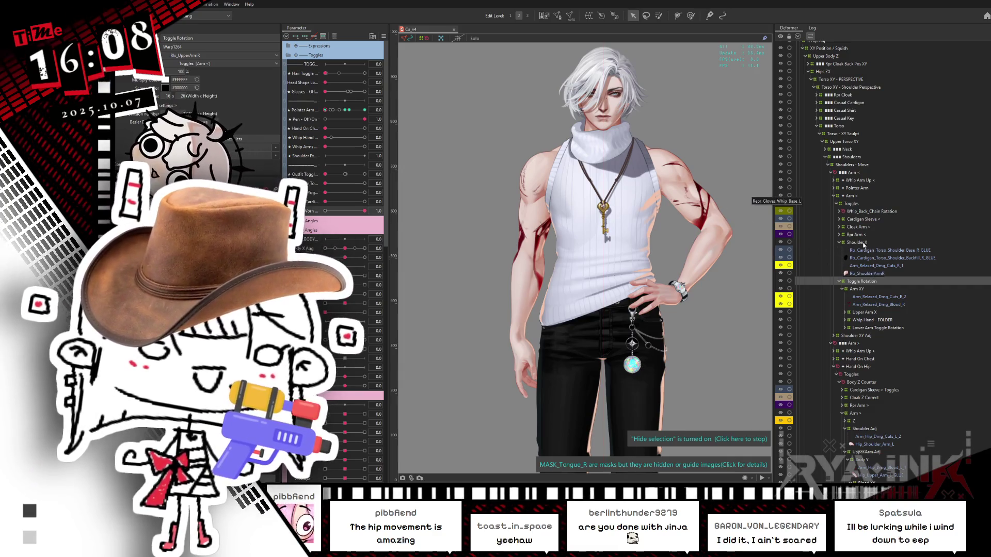
# Step: Select and collapse the Shoulder X deformer, then set Outfit Toggle to 1.0 for the black torn shirt
pyautogui.click(869, 243)
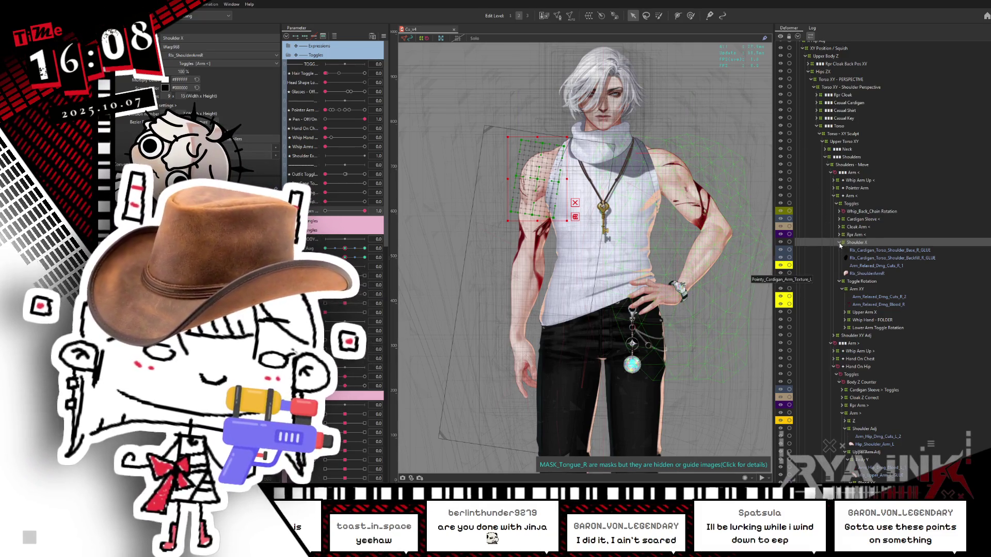
pyautogui.click(839, 243)
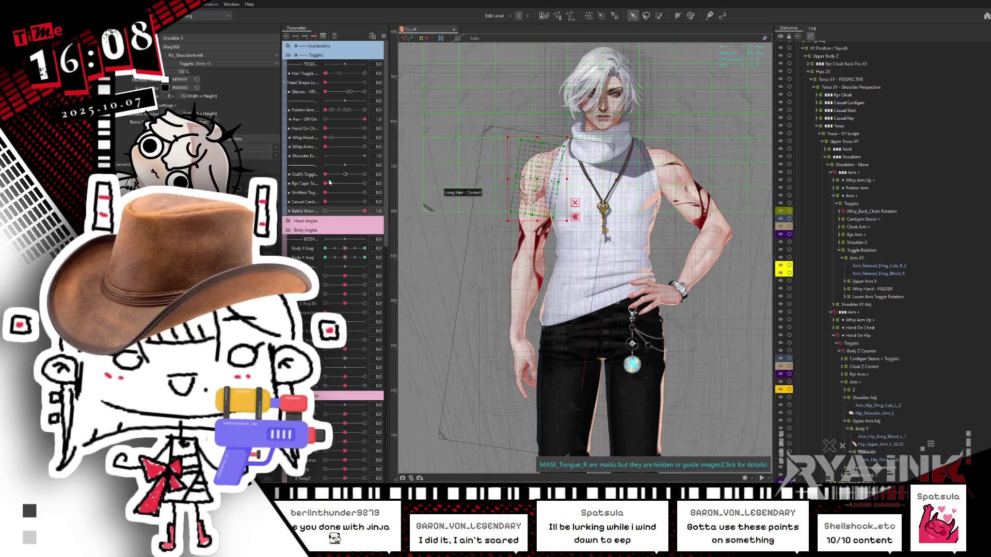
pyautogui.click(365, 174)
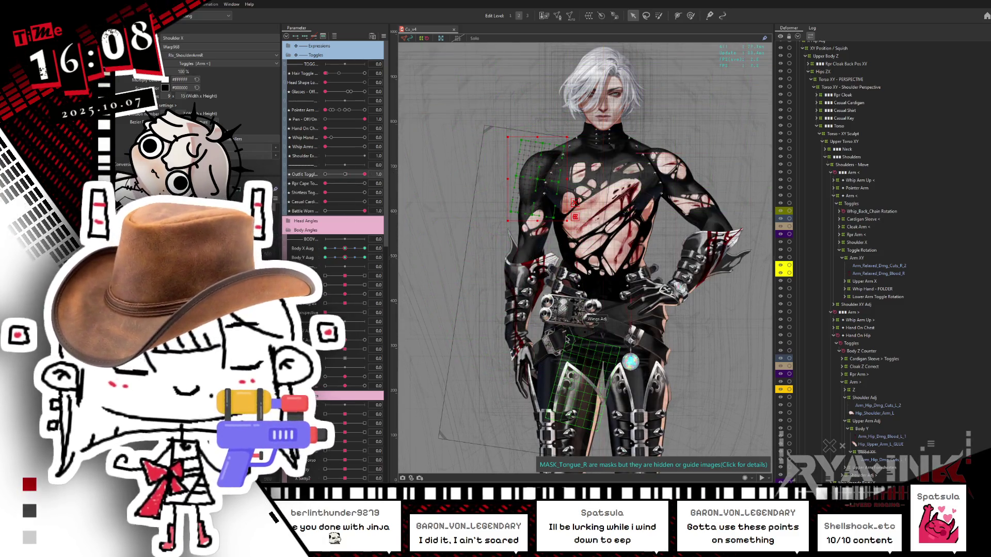
# Step: Pick Repr_Ltrd_Torso_Texture via Object at Cursor on the chest, hide the selection, and add the second torso mesh
pyautogui.scroll(2, 567, 330)
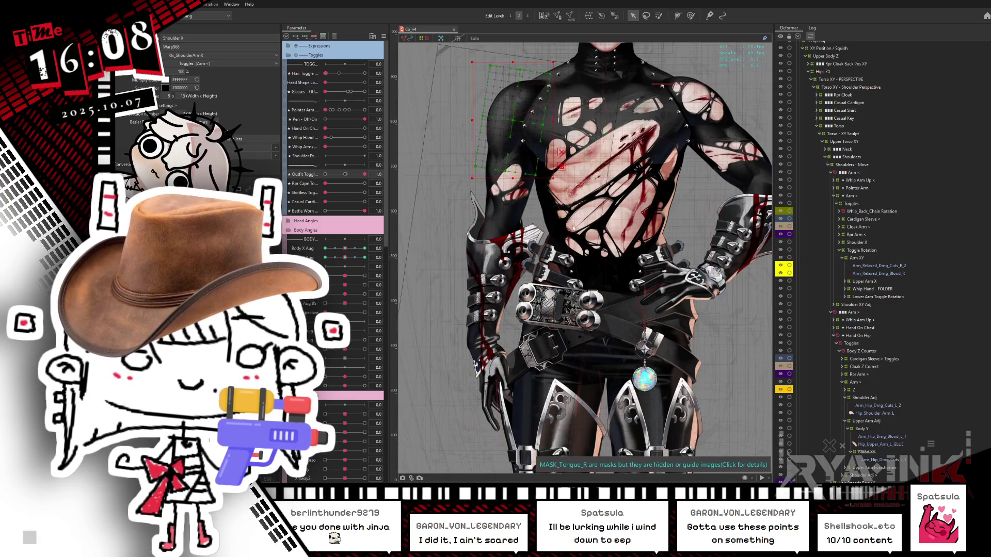
pyautogui.rightClick(571, 226)
pyautogui.moveTo(573, 223)
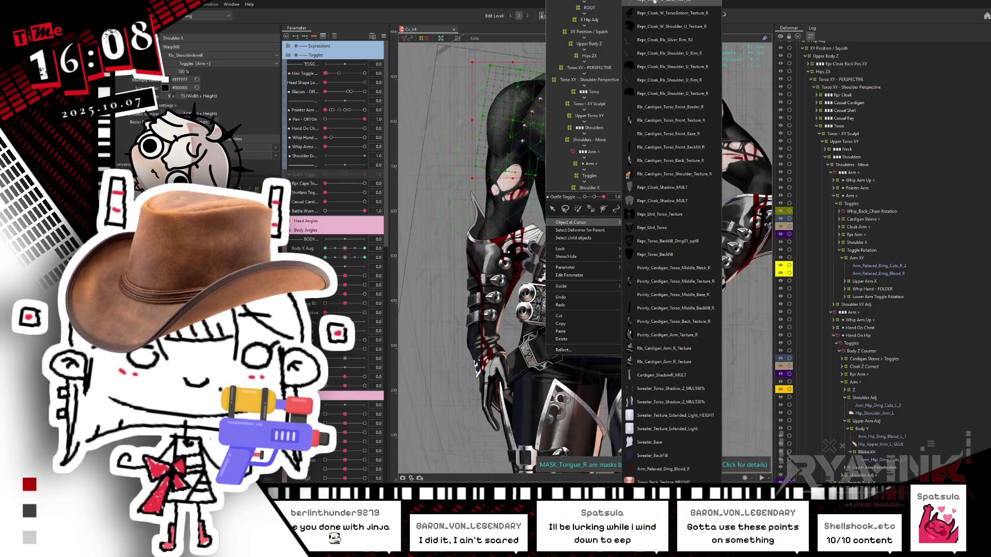
pyautogui.click(658, 214)
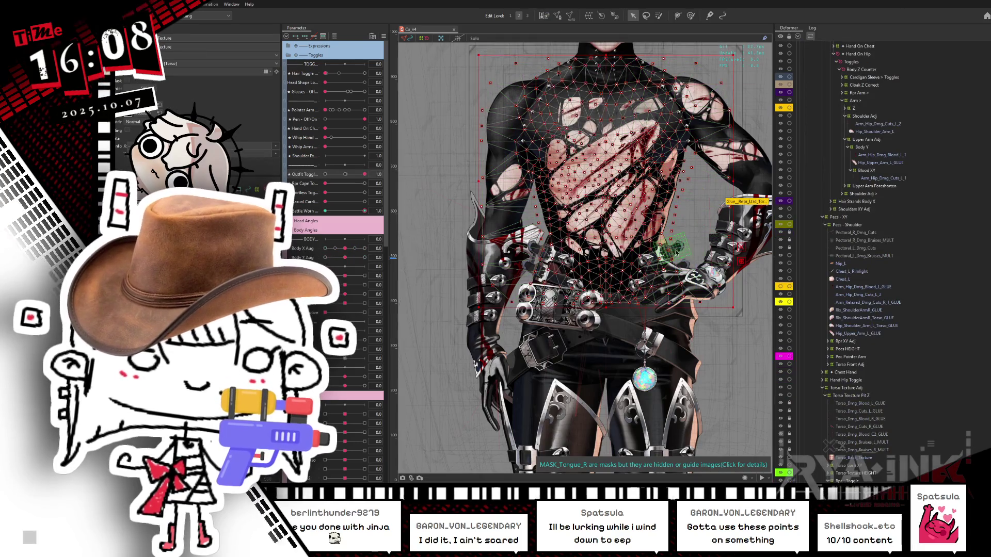
pyautogui.moveTo(678, 252); pyautogui.dragTo(645, 242)
pyautogui.scroll(-5, 909, 387)
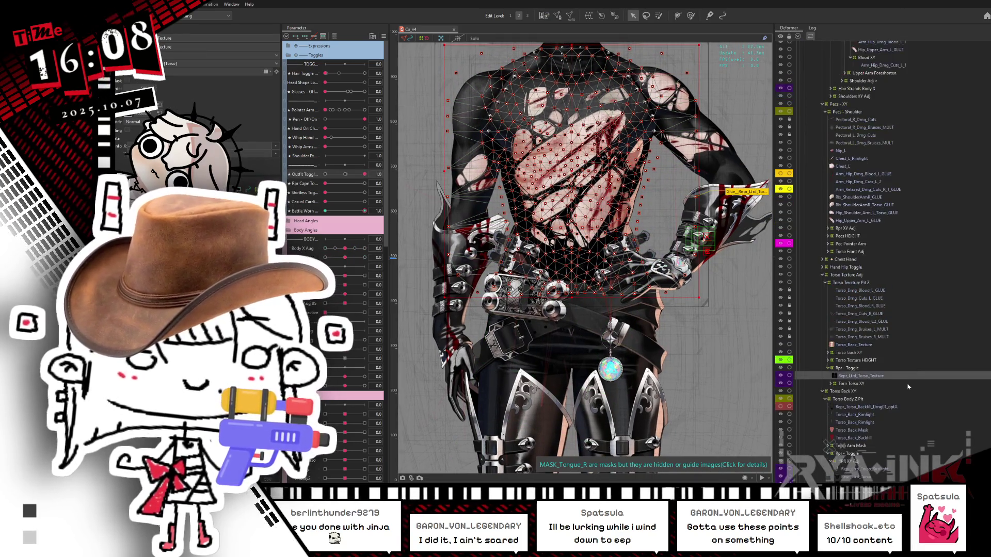
pyautogui.hotkey('ctrl', 'h')
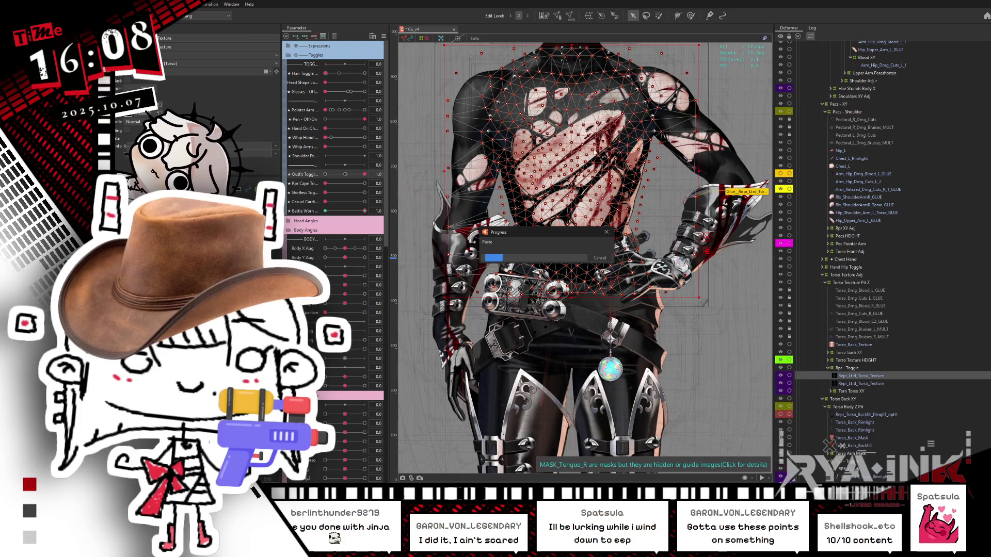
pyautogui.keyDown('ctrl'); pyautogui.click(865, 384); pyautogui.keyUp('ctrl')
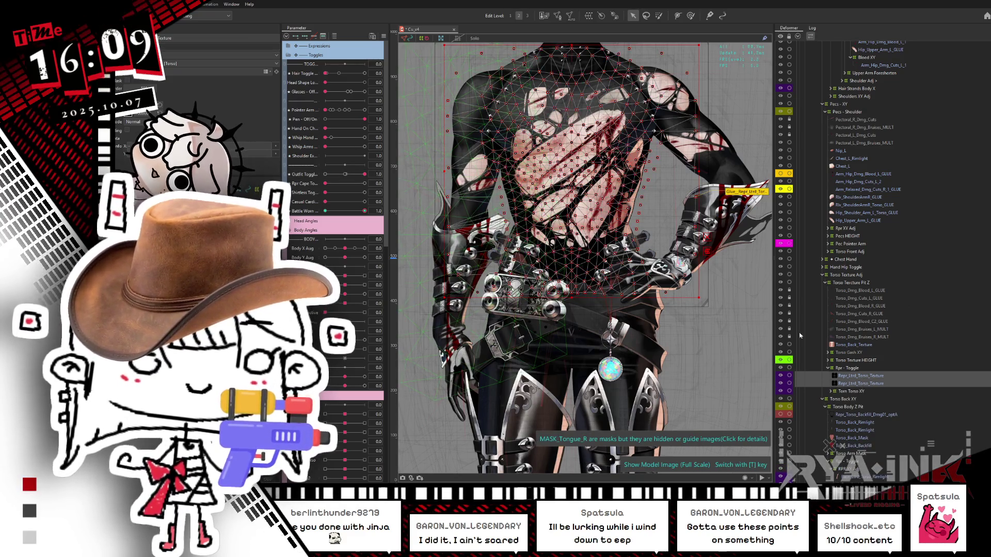
# Step: Select every vertex of the torso mesh in Mesh Edit, then return to the model
pyautogui.doubleClick(566, 101)
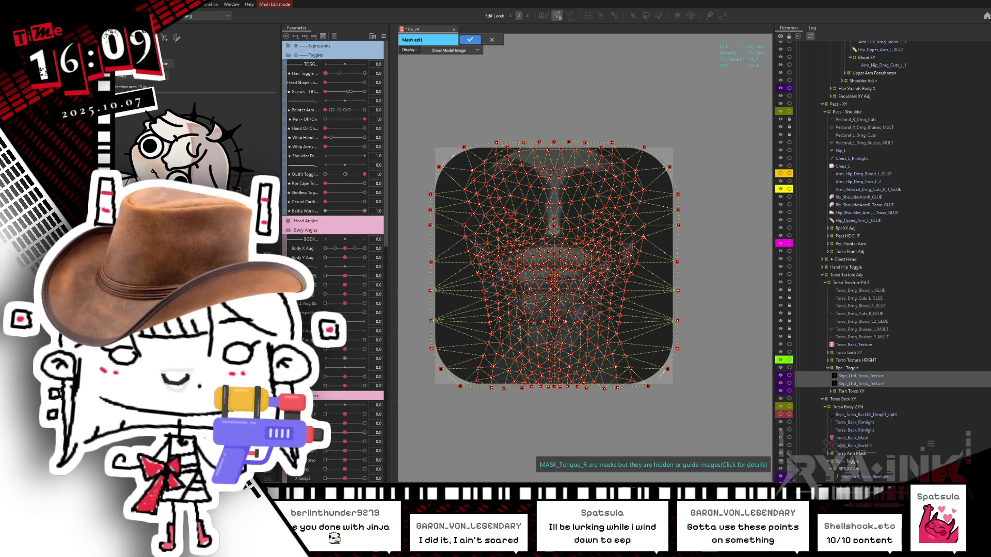
pyautogui.moveTo(711, 132)
pyautogui.mouseDown()
pyautogui.moveTo(570, 255)
pyautogui.moveTo(400, 431)
pyautogui.mouseUp()
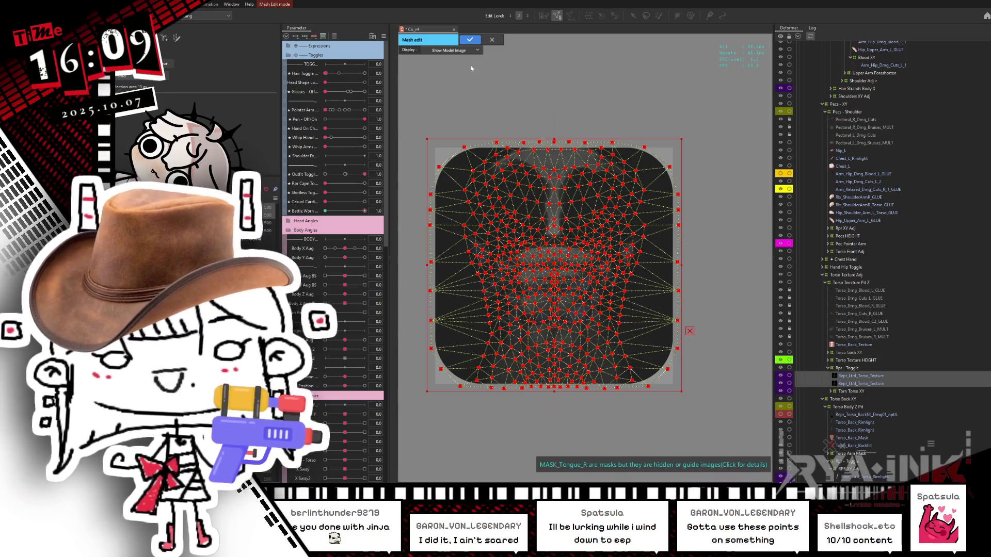
pyautogui.press('Return')
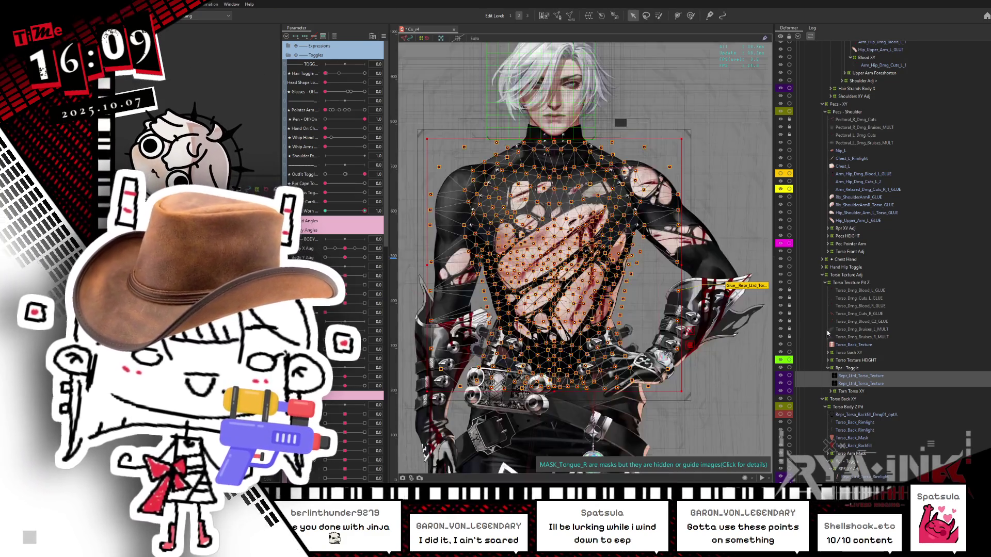
# Step: Select both torso texture meshes, start the glue weight brush, and turn the body with Body X Aug
pyautogui.click(878, 377)
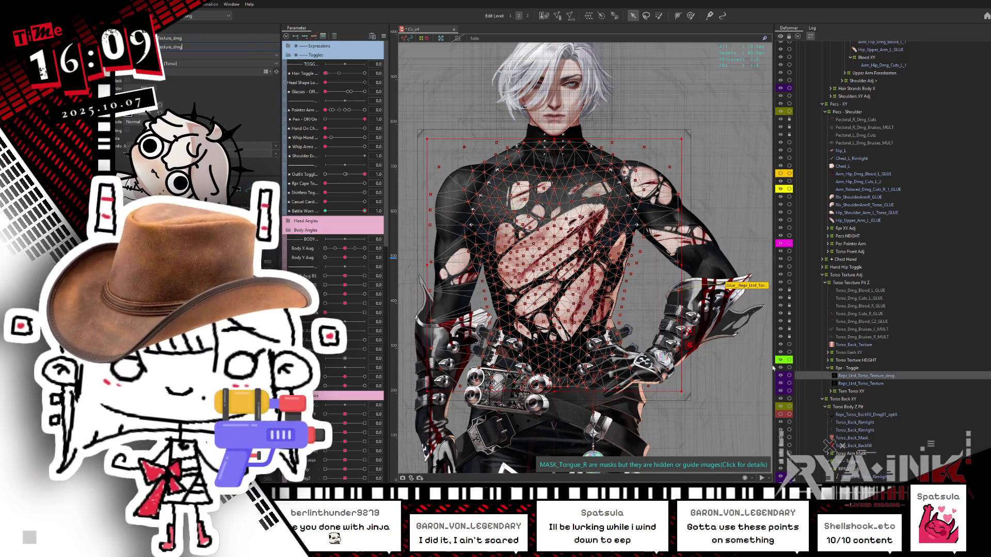
pyautogui.keyDown('ctrl'); pyautogui.click(862, 385); pyautogui.keyUp('ctrl')
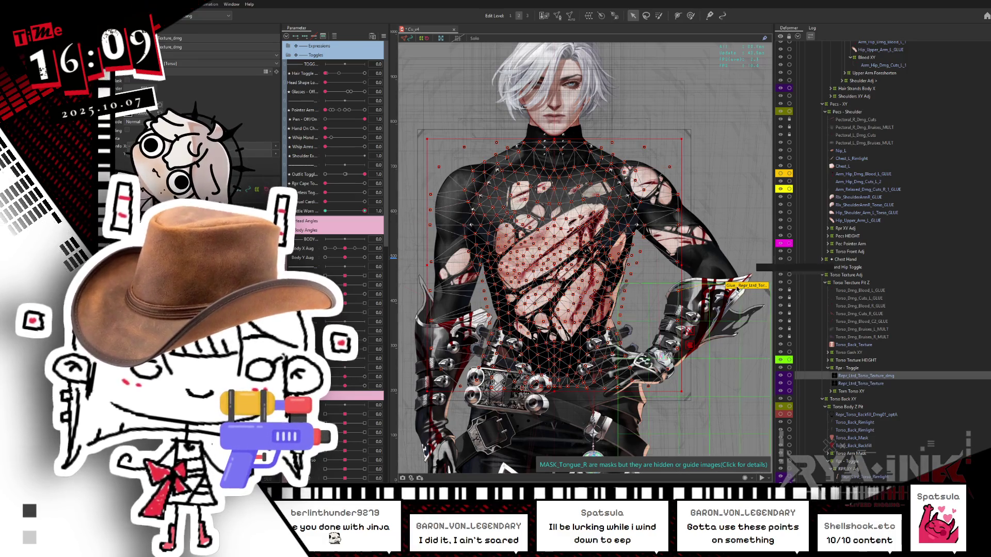
pyautogui.click(746, 285)
pyautogui.moveTo(498, 227); pyautogui.dragTo(429, 245)
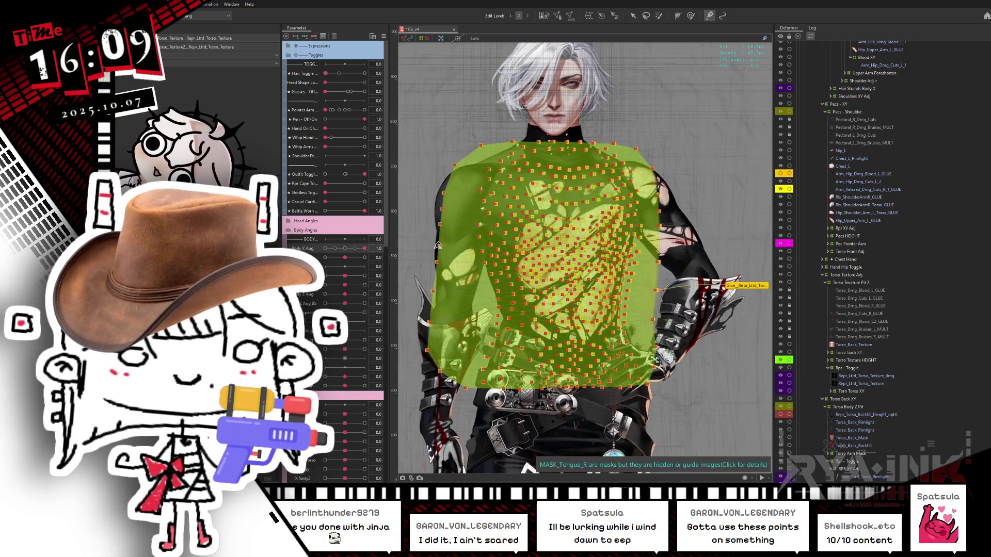
# Step: Paint stronger glue weight across the chest centre and return Body X Aug to centre
pyautogui.moveTo(542, 206)
pyautogui.mouseDown()
pyautogui.moveTo(572, 242)
pyautogui.moveTo(600, 190)
pyautogui.moveTo(465, 171)
pyautogui.moveTo(454, 222)
pyautogui.mouseUp()
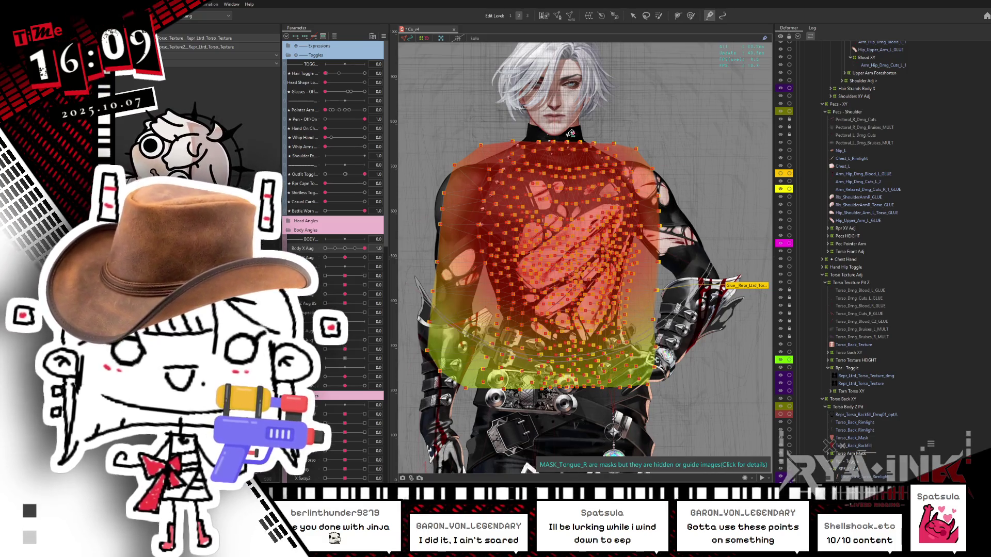
pyautogui.click(345, 248)
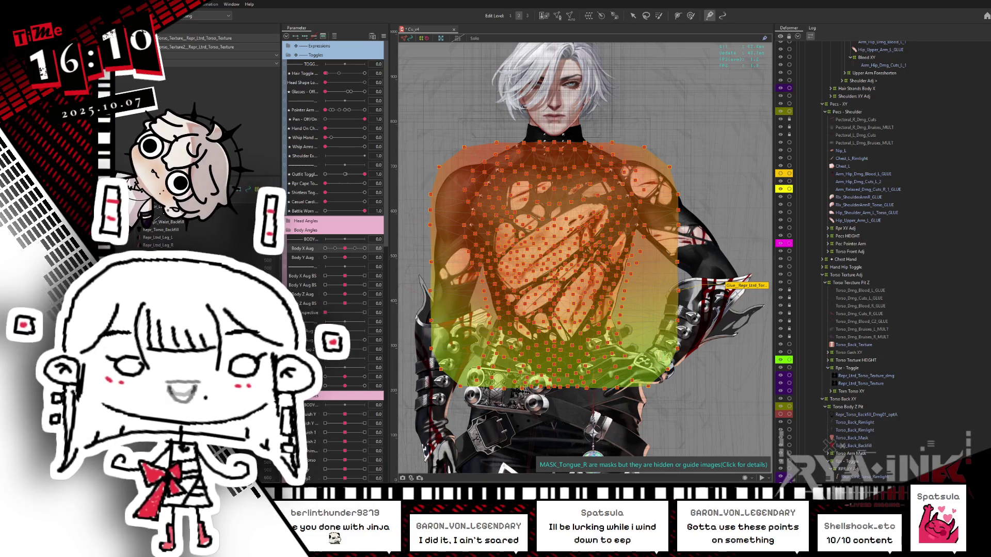
pyautogui.scroll(-3, 197, 237)
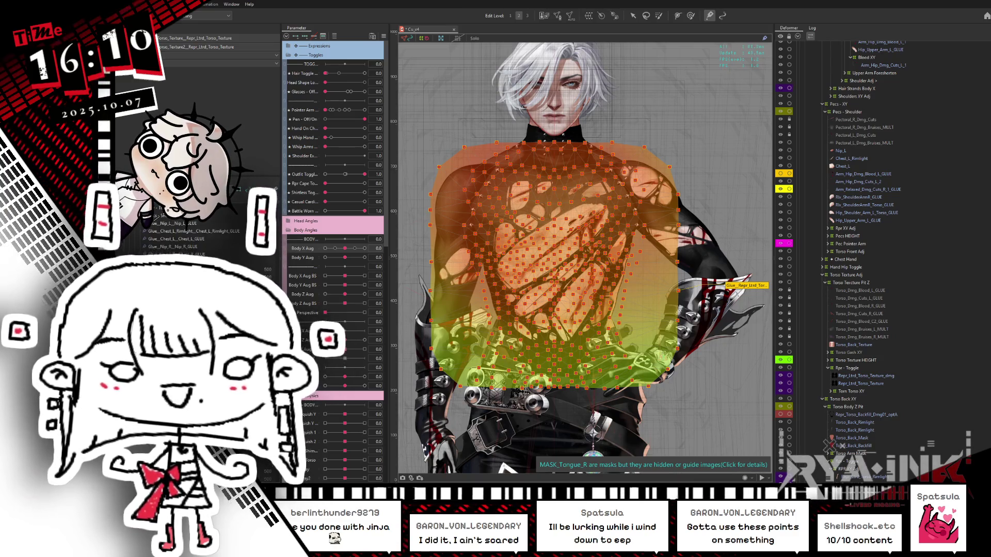
pyautogui.scroll(-3, 206, 243)
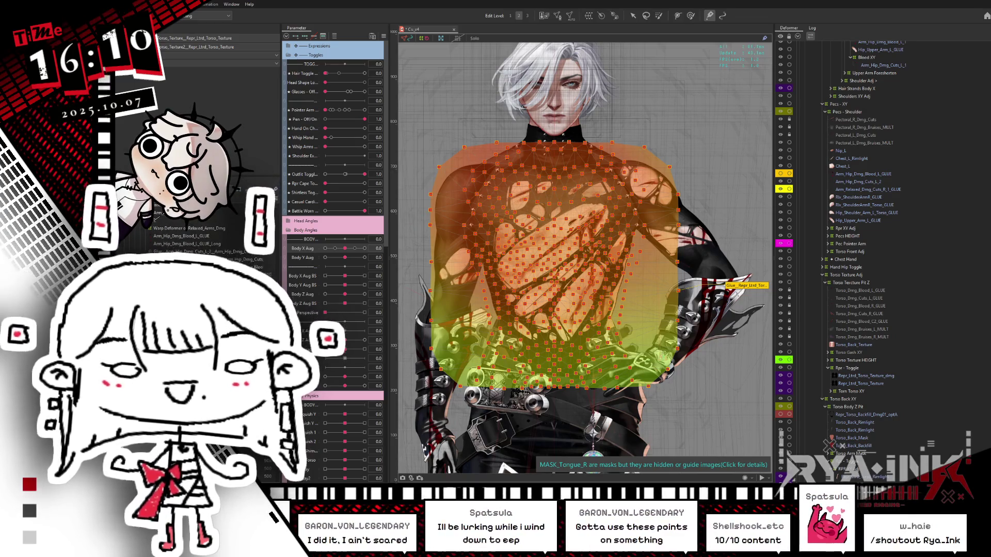
pyautogui.scroll(-3, 201, 232)
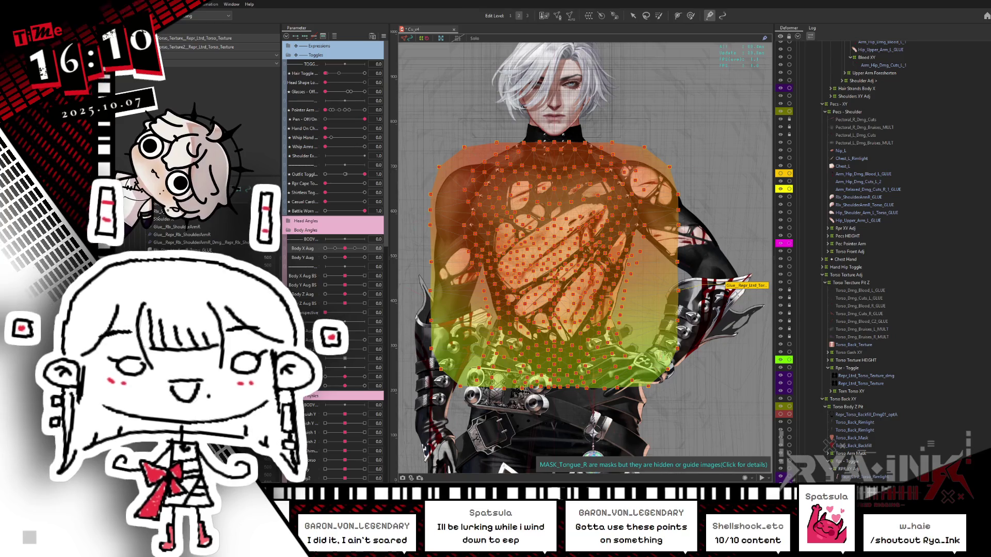
pyautogui.scroll(-3, 201, 233)
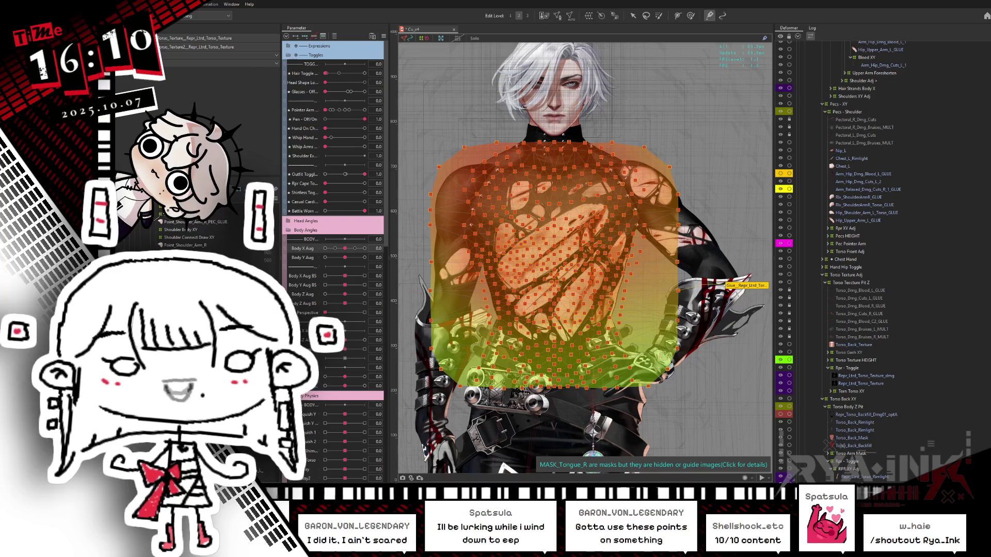
pyautogui.scroll(-3, 196, 235)
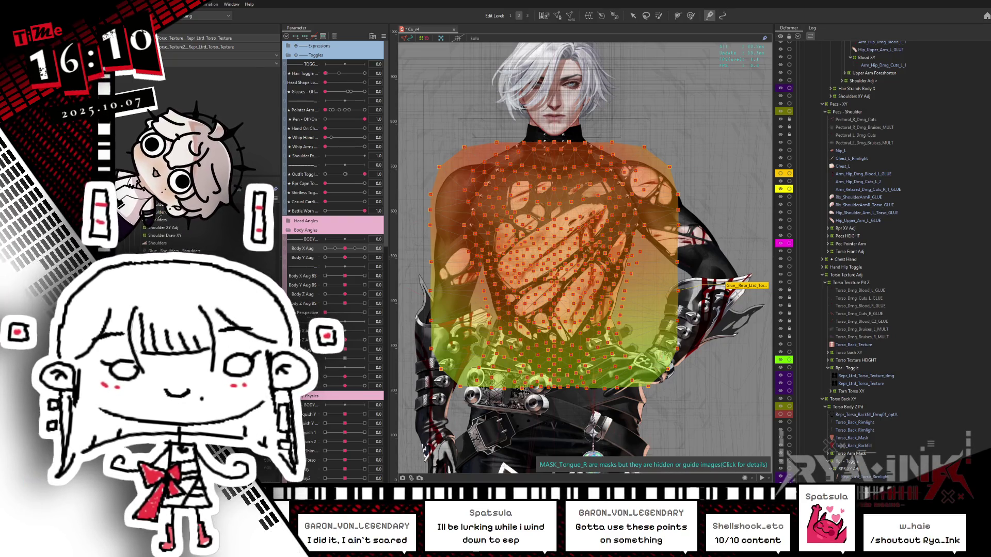
pyautogui.scroll(-1, 196, 235)
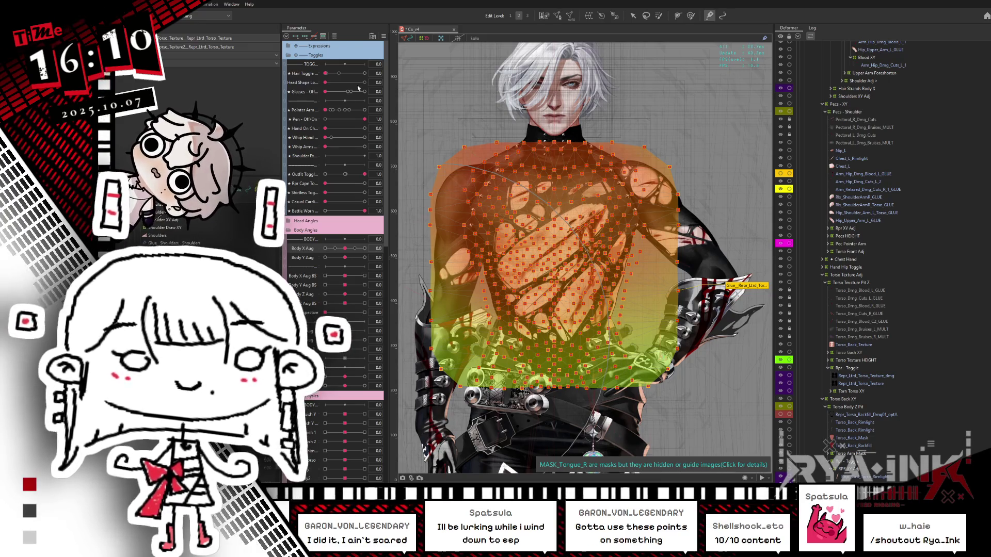
# Step: Retest the Body X Aug turn, lower the glue weight over the chest, and hide the overlay
pyautogui.moveTo(348, 250); pyautogui.dragTo(364, 248)
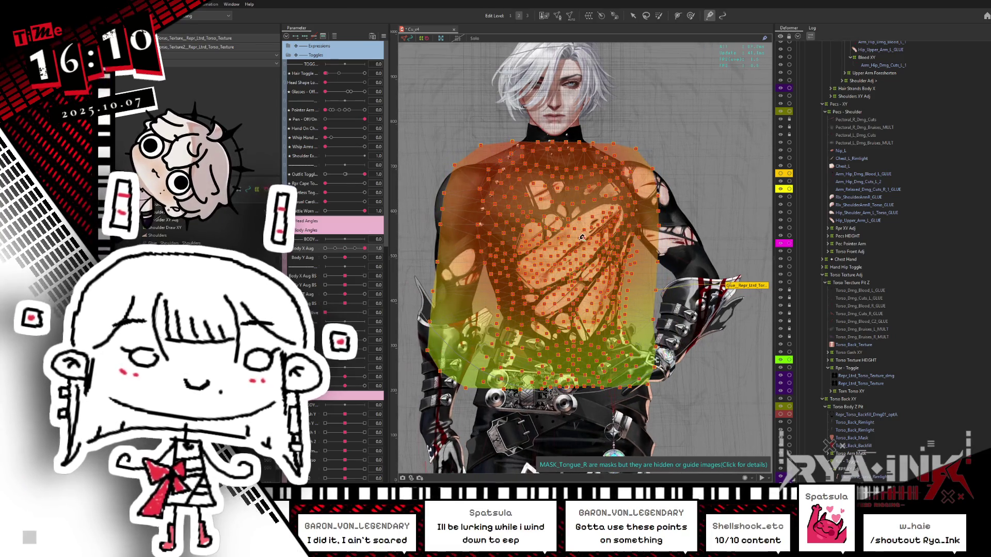
pyautogui.moveTo(593, 278)
pyautogui.mouseDown()
pyautogui.moveTo(546, 264)
pyautogui.moveTo(573, 186)
pyautogui.moveTo(496, 155)
pyautogui.moveTo(579, 141)
pyautogui.moveTo(671, 258)
pyautogui.moveTo(661, 320)
pyautogui.moveTo(568, 351)
pyautogui.moveTo(449, 169)
pyautogui.moveTo(542, 356)
pyautogui.moveTo(593, 413)
pyautogui.moveTo(665, 258)
pyautogui.moveTo(656, 362)
pyautogui.mouseUp()
pyautogui.moveTo(365, 248); pyautogui.dragTo(325, 248)
pyautogui.hotkey('ctrl', 'h')
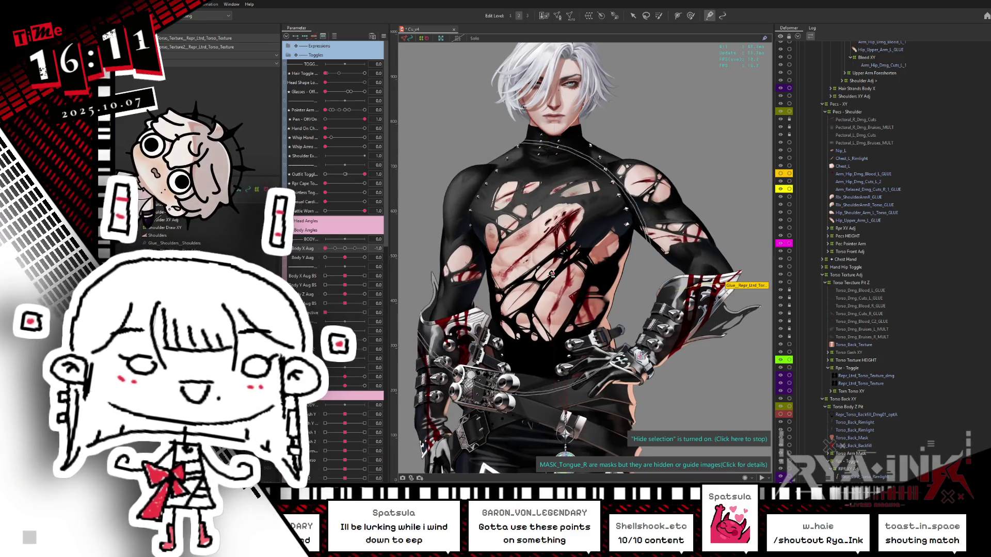
# Step: Select the torso shirt mesh and test Body X Aug turns with Tattle Worn set to 0
pyautogui.click(513, 270)
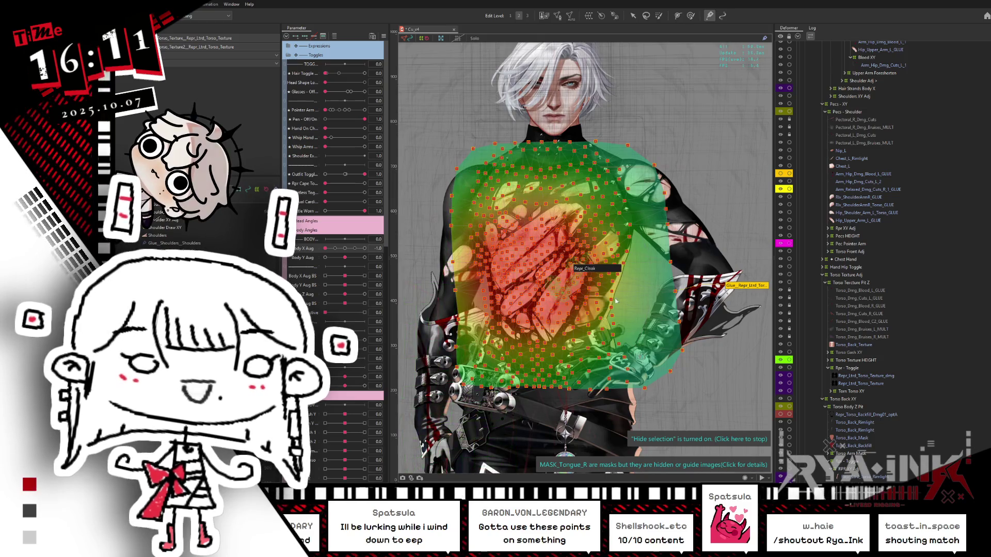
pyautogui.click(541, 275)
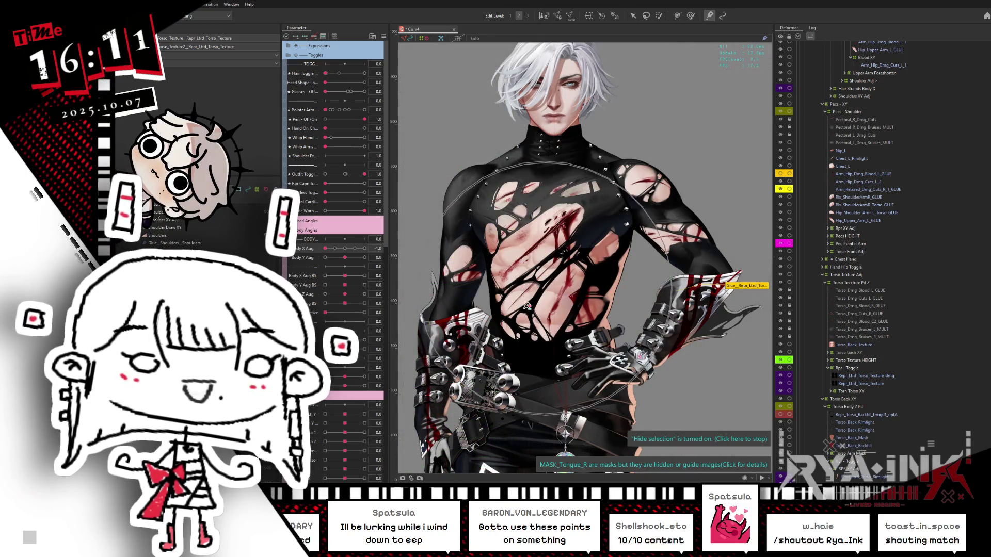
pyautogui.click(541, 275)
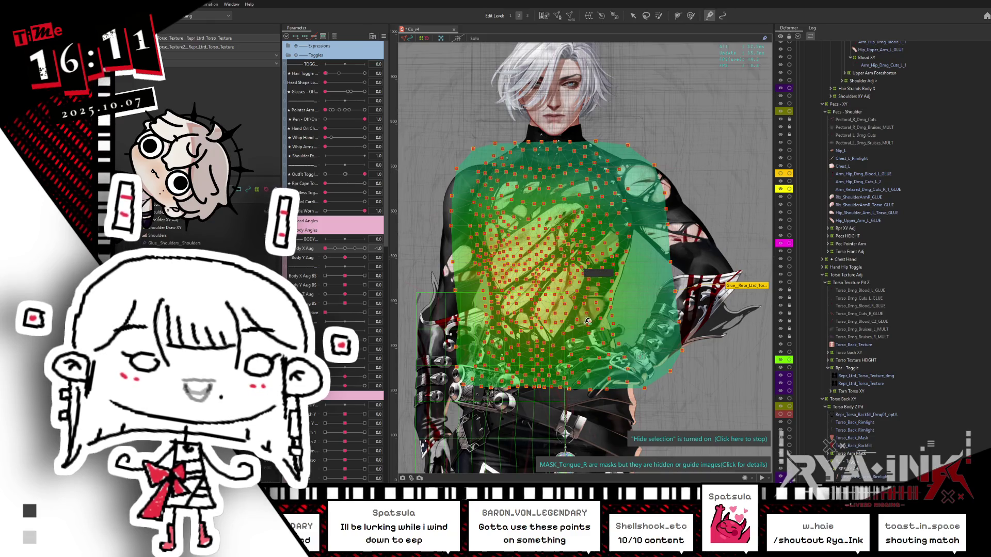
pyautogui.click(588, 274)
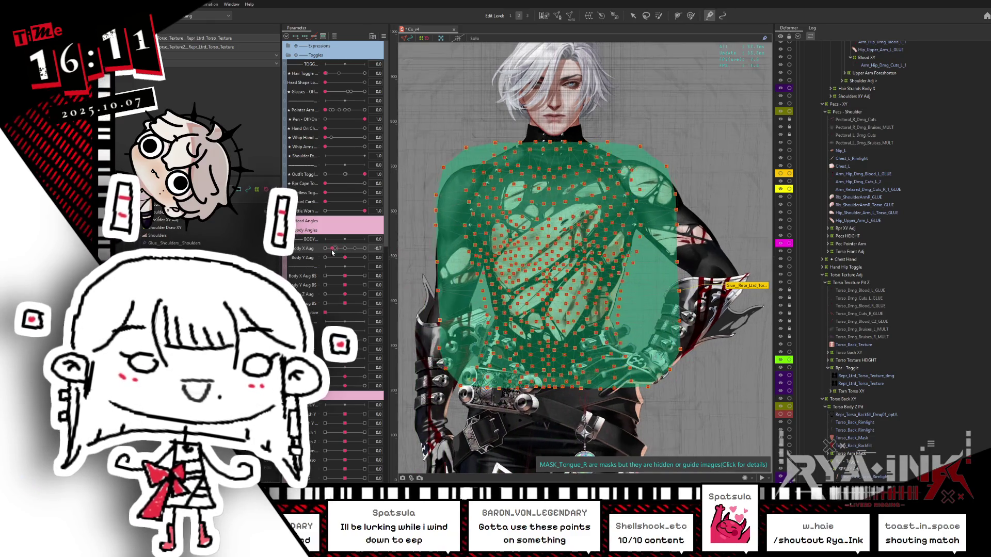
pyautogui.moveTo(321, 254); pyautogui.dragTo(376, 248)
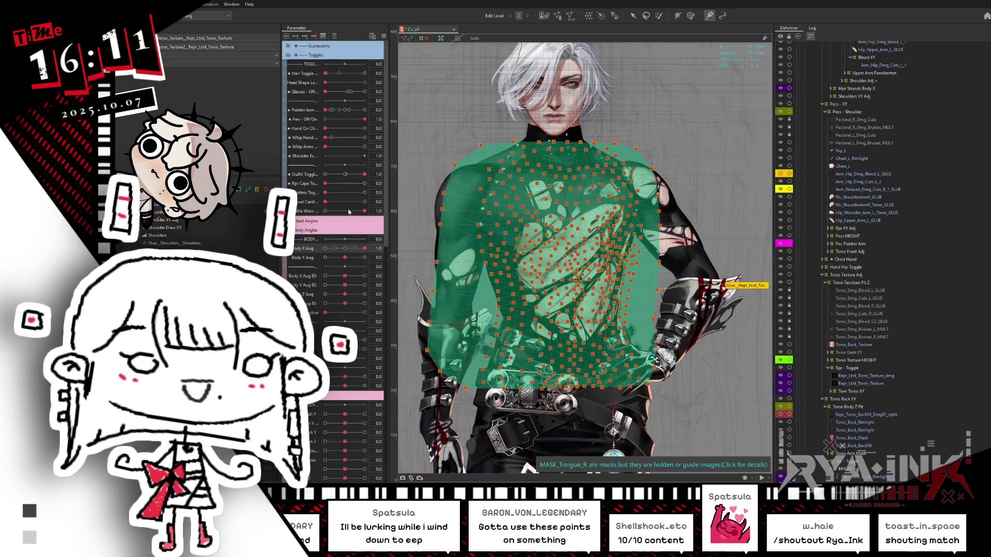
pyautogui.moveTo(363, 211); pyautogui.dragTo(324, 211)
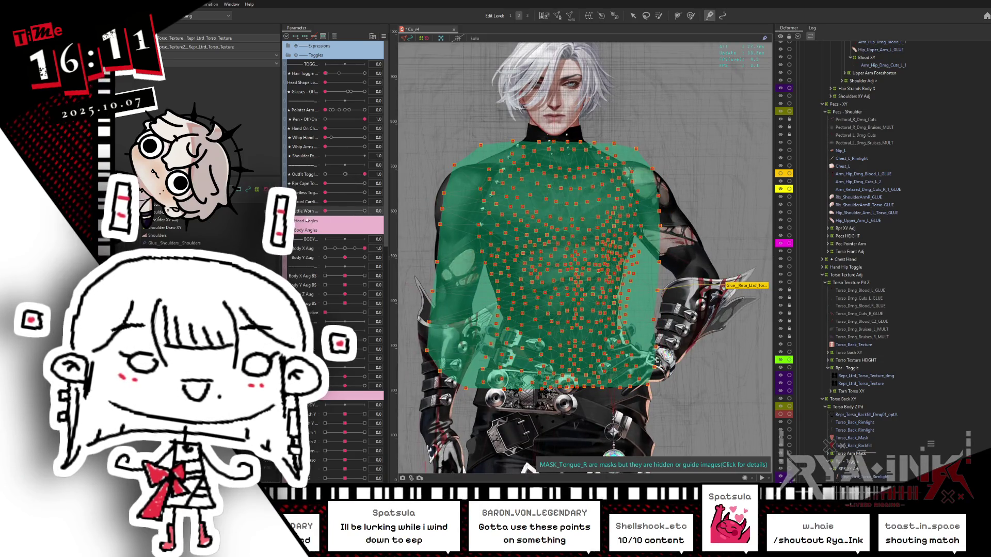
pyautogui.hotkey('ctrl', 'h')
pyautogui.moveTo(365, 248)
pyautogui.mouseDown()
pyautogui.moveTo(335, 248)
pyautogui.moveTo(334, 230)
pyautogui.moveTo(422, 238)
pyautogui.mouseUp()
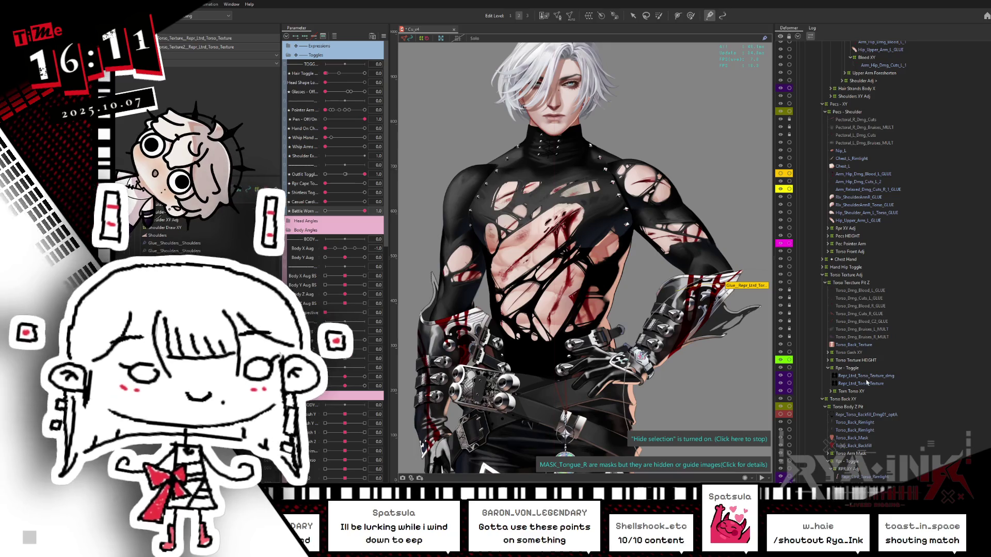
# Step: Select the damaged torso texture layer, then select and expand the Torn Torso XY deformer
pyautogui.click(871, 377)
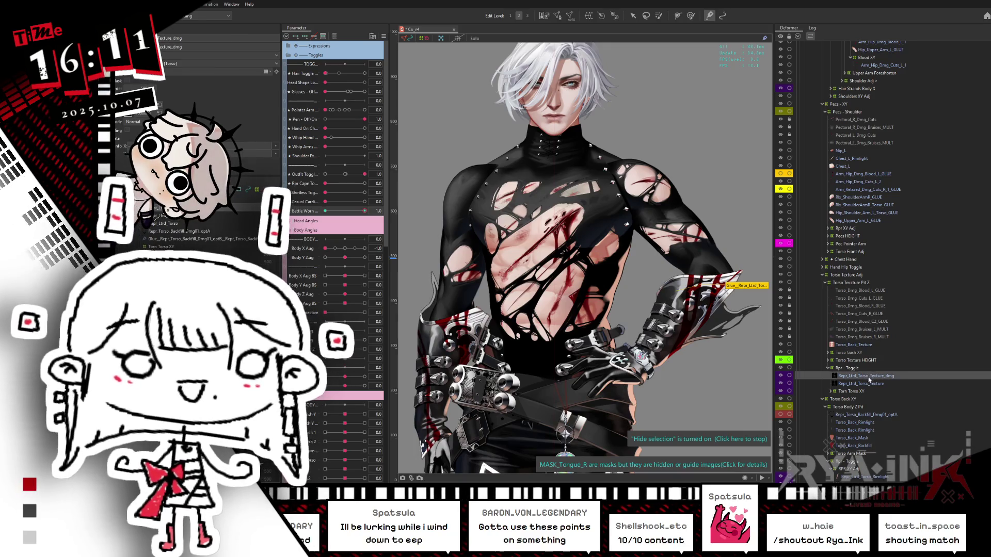
pyautogui.scroll(-1, 889, 381)
pyautogui.scroll(-1, 889, 382)
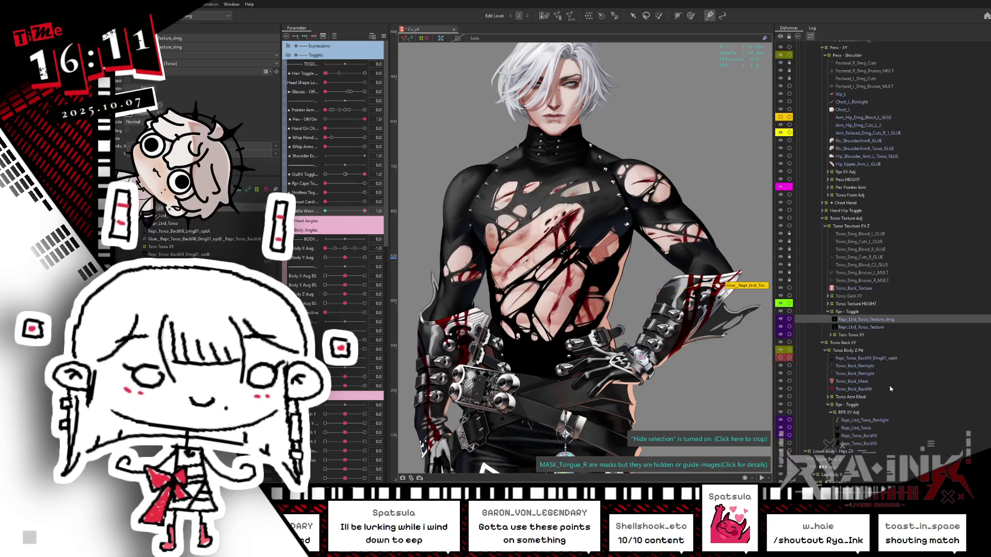
pyautogui.click(849, 336)
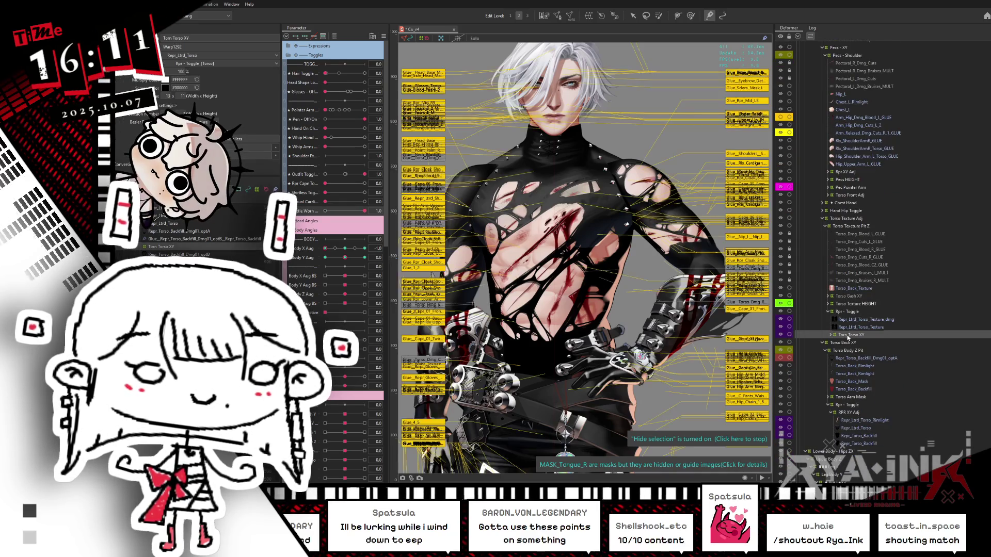
pyautogui.click(852, 343)
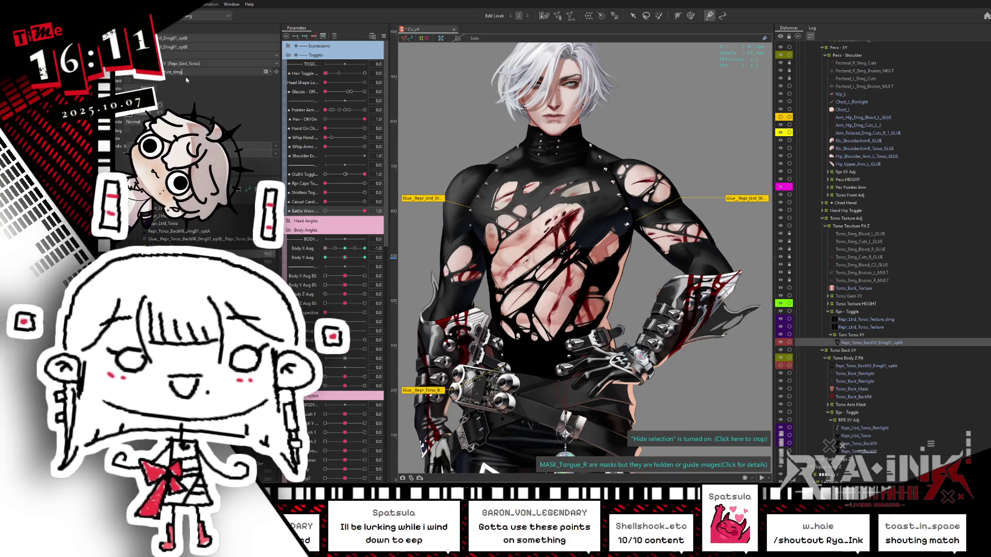
pyautogui.click(866, 326)
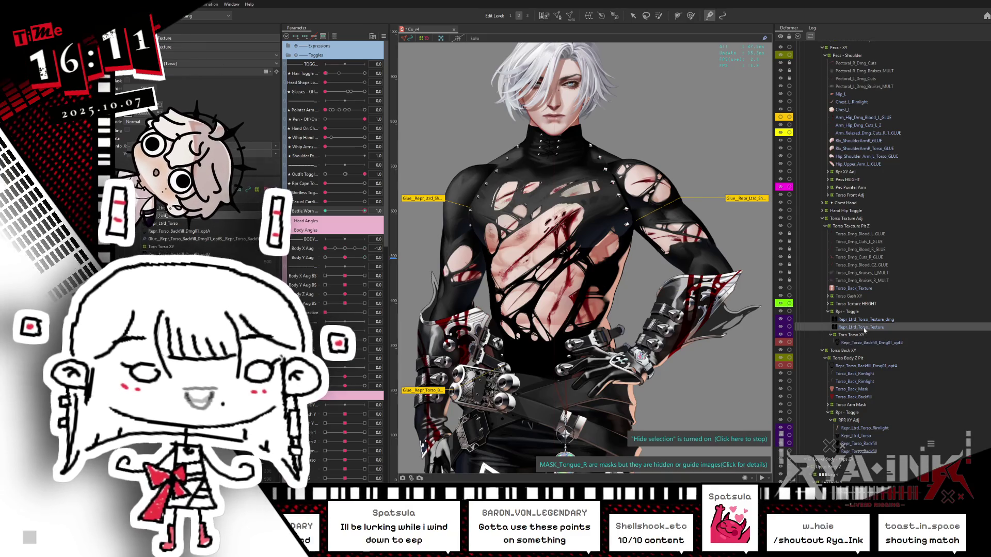
pyautogui.click(862, 342)
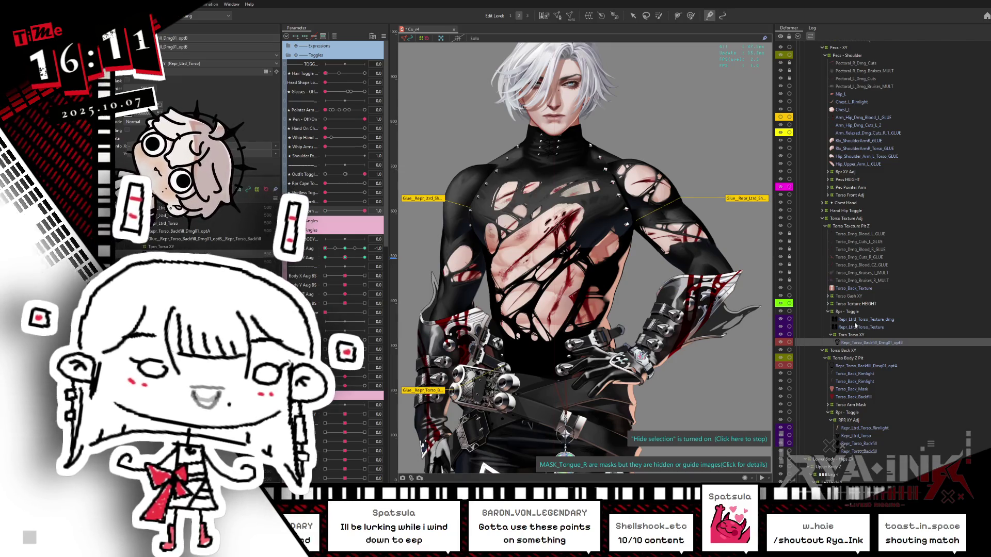
pyautogui.click(866, 327)
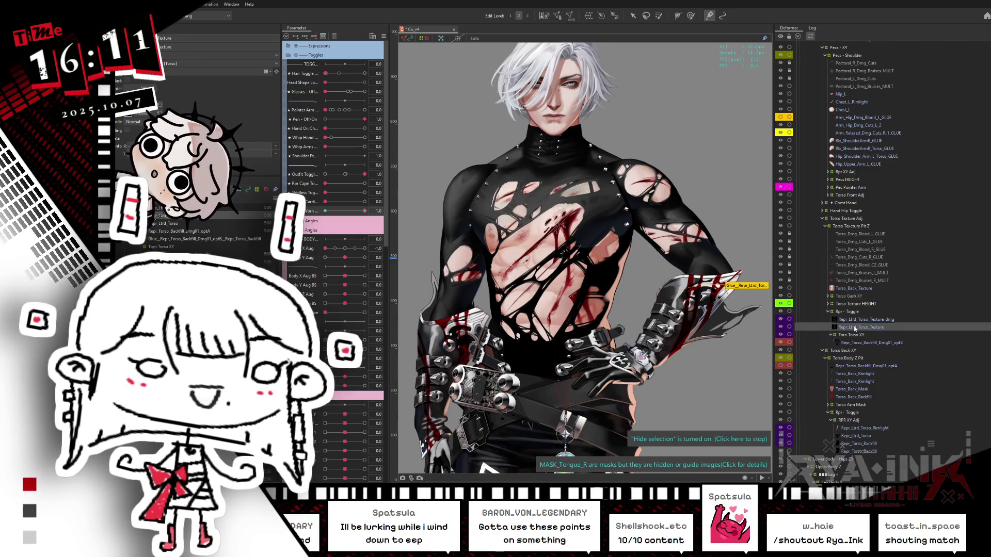
pyautogui.click(856, 326)
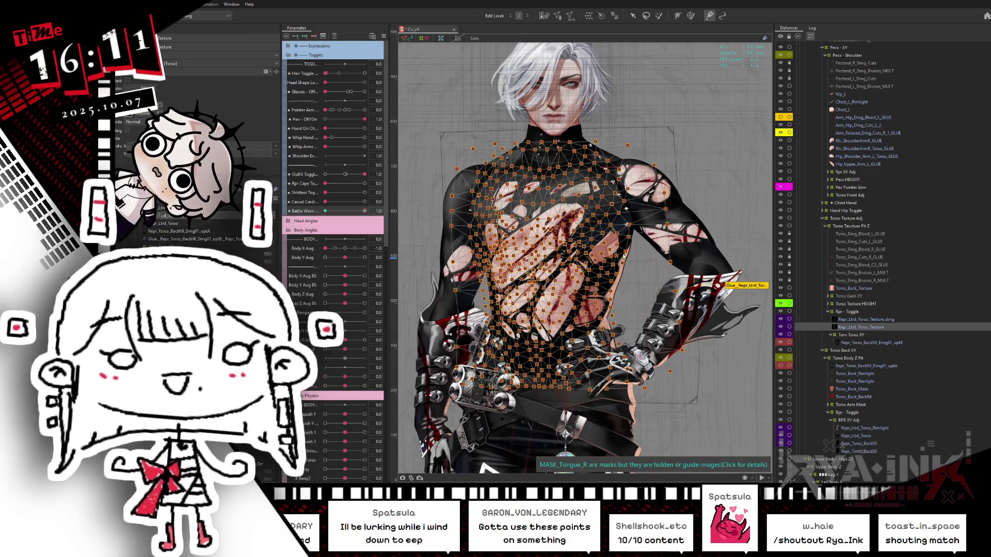
pyautogui.click(890, 320)
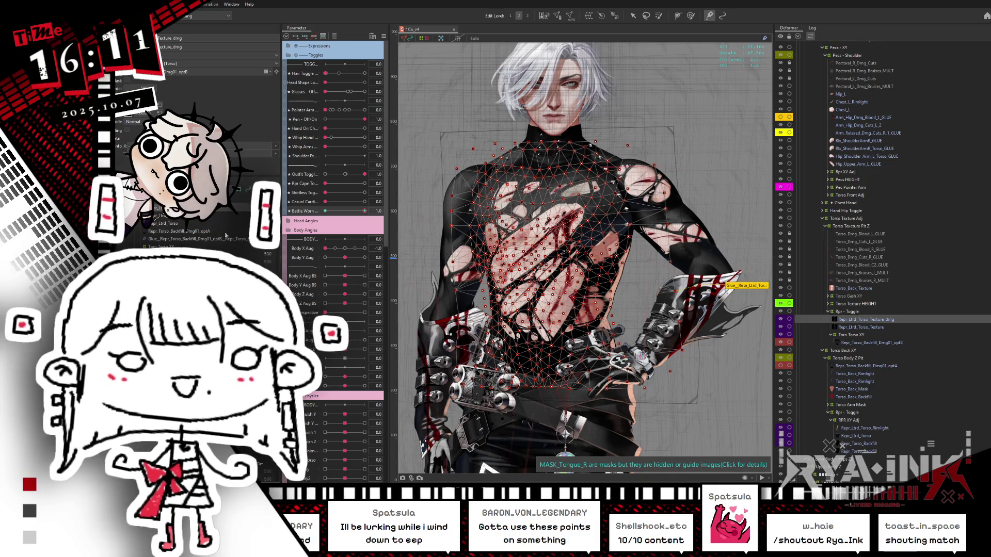
pyautogui.click(345, 249)
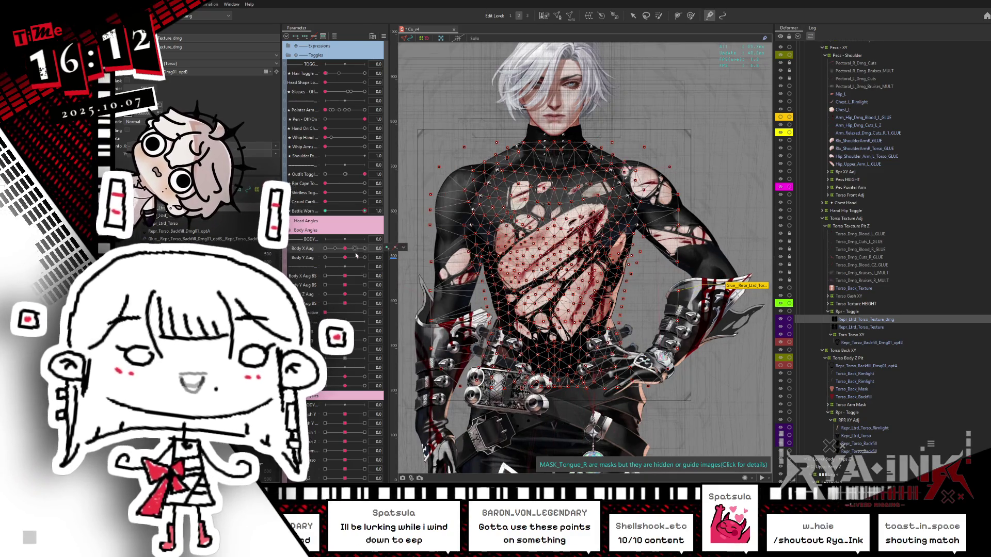
pyautogui.click(838, 326)
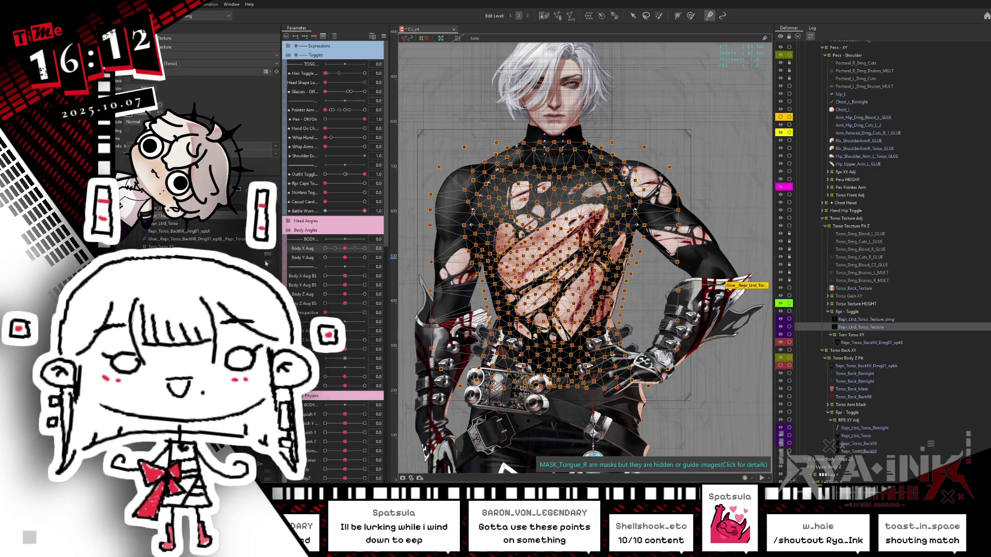
pyautogui.hotkey('ctrl', 'h')
pyautogui.moveTo(345, 249); pyautogui.dragTo(325, 249)
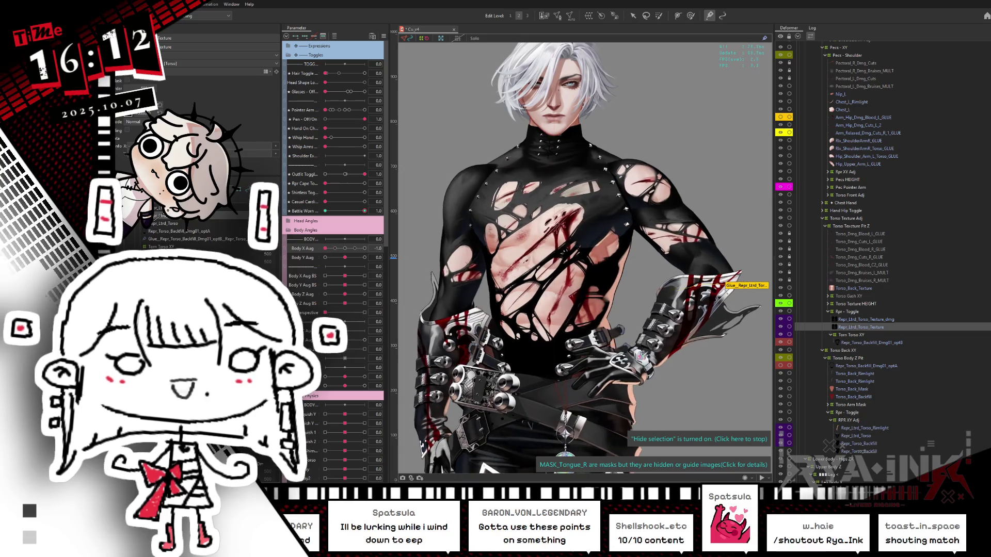
pyautogui.scroll(2, 206, 235)
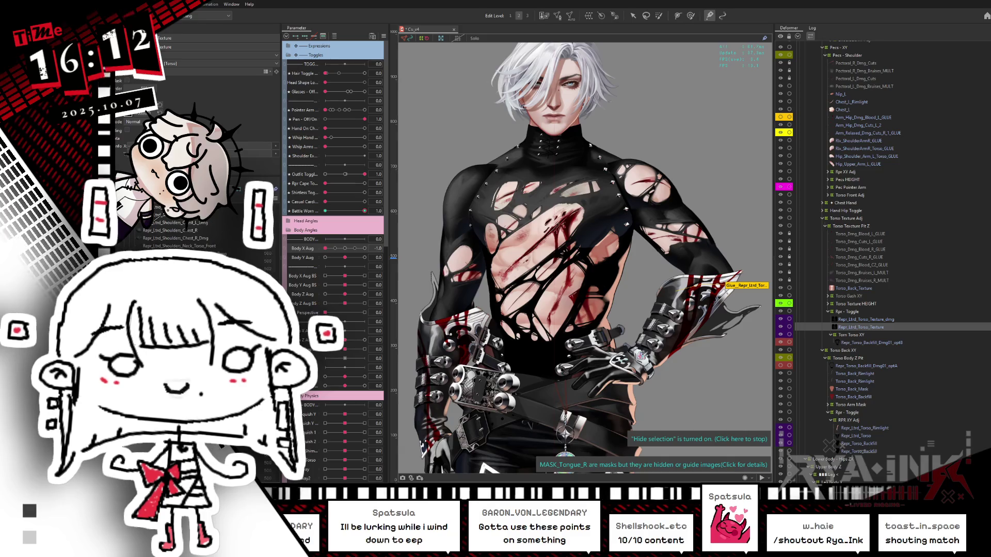
pyautogui.scroll(3, 170, 235)
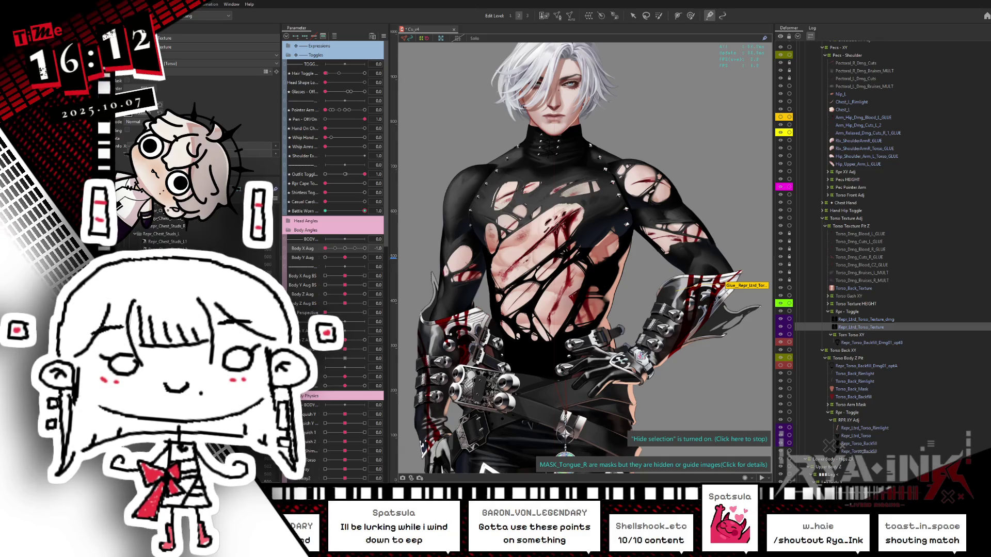
pyautogui.scroll(-3, 171, 235)
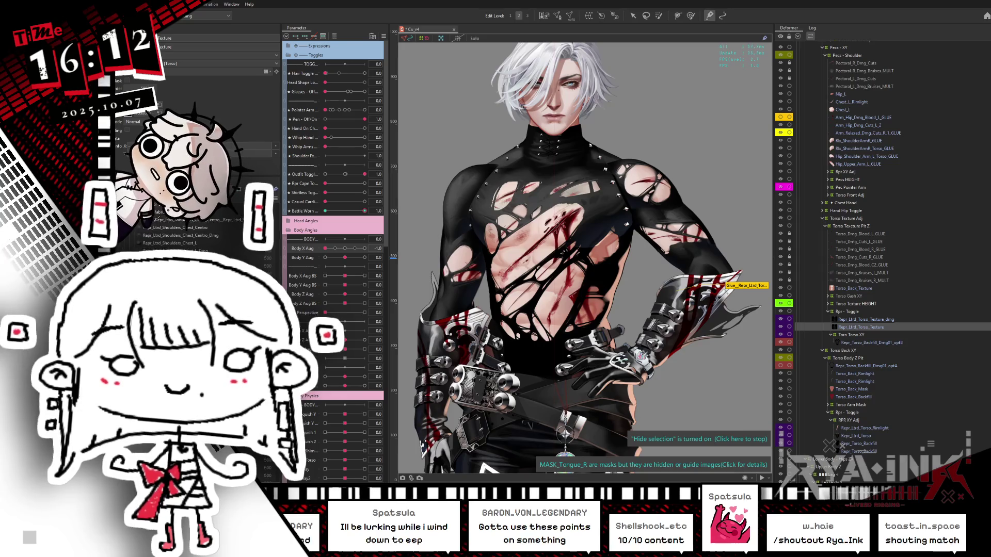
pyautogui.click(865, 342)
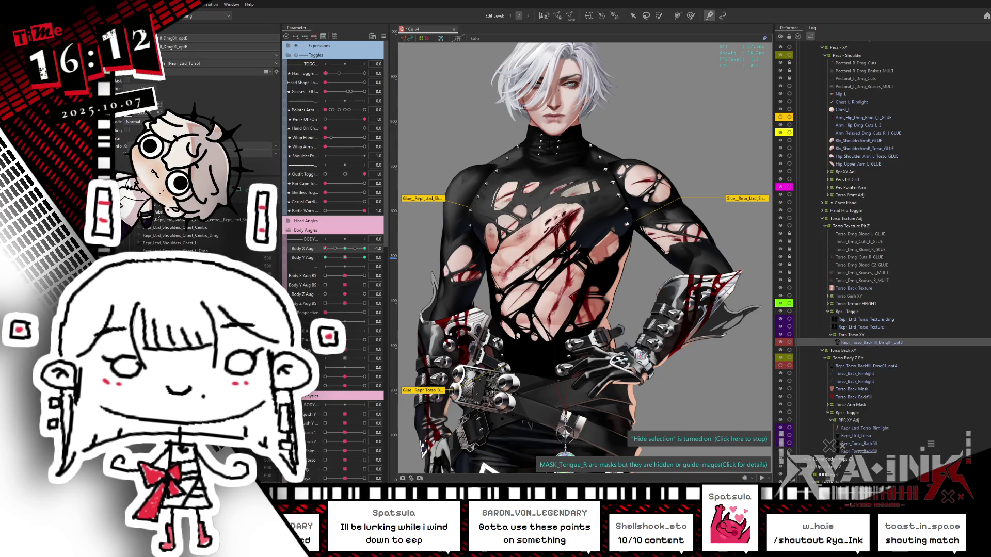
pyautogui.click(508, 333)
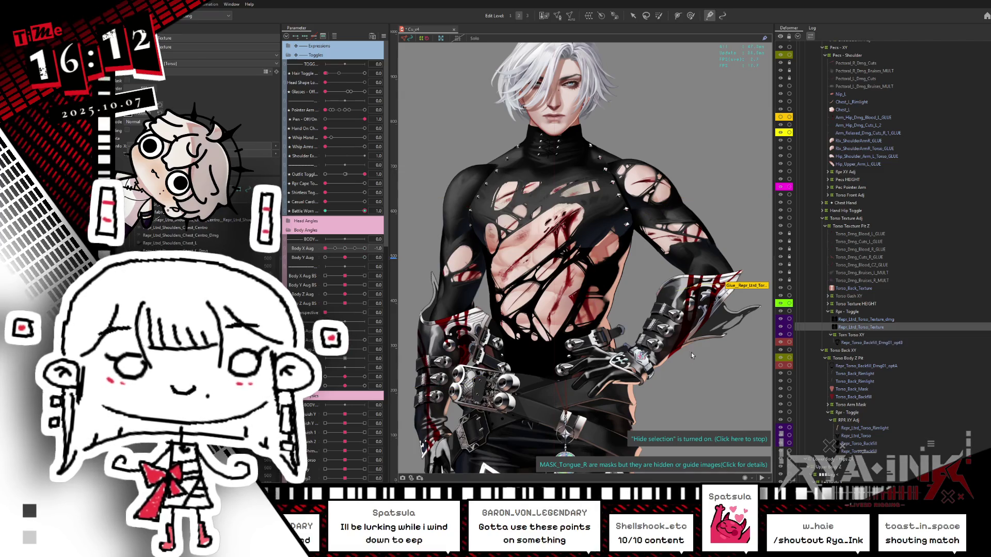
pyautogui.click(886, 320)
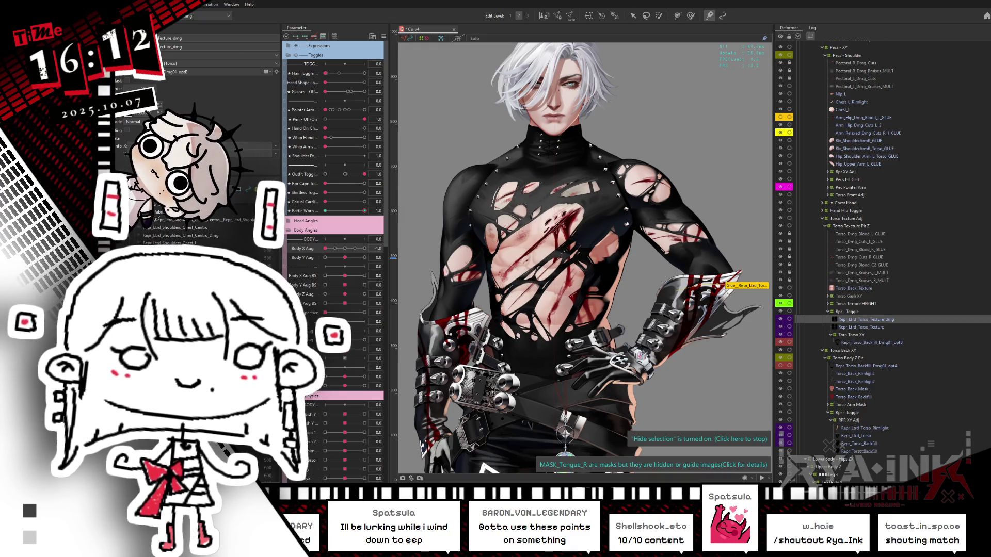
# Step: Step Body X Aug through its keyform stops to test the body turn
pyautogui.click(342, 249)
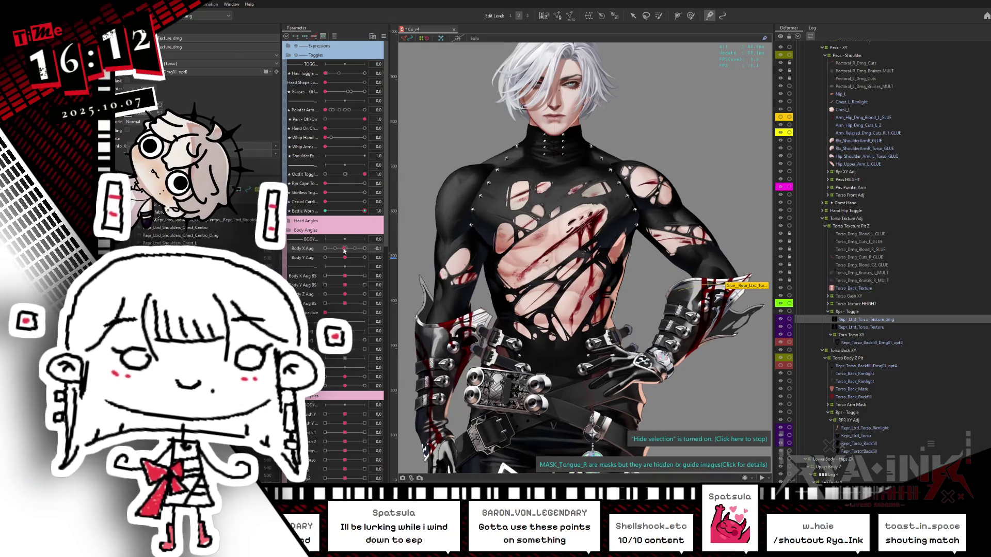
pyautogui.click(345, 249)
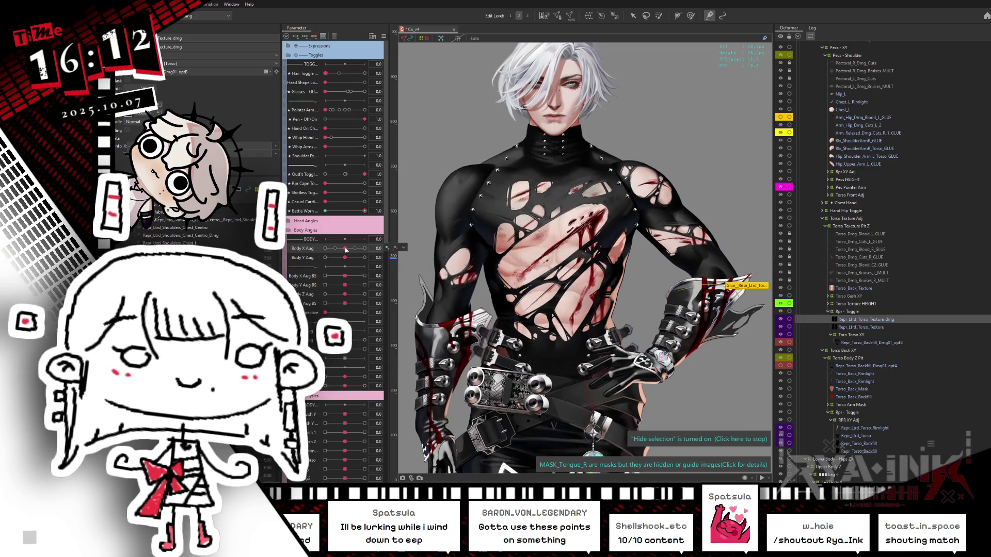
pyautogui.click(342, 252)
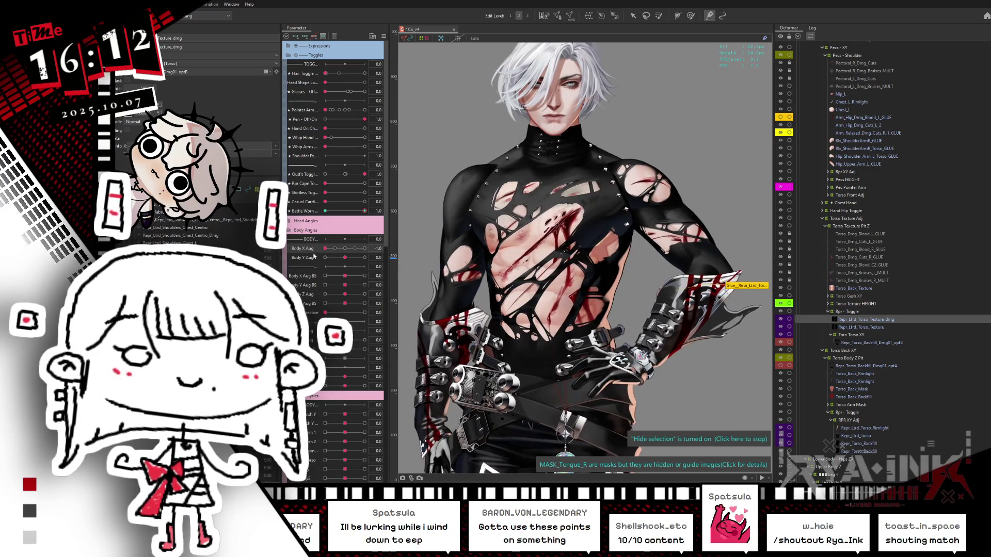
pyautogui.click(342, 251)
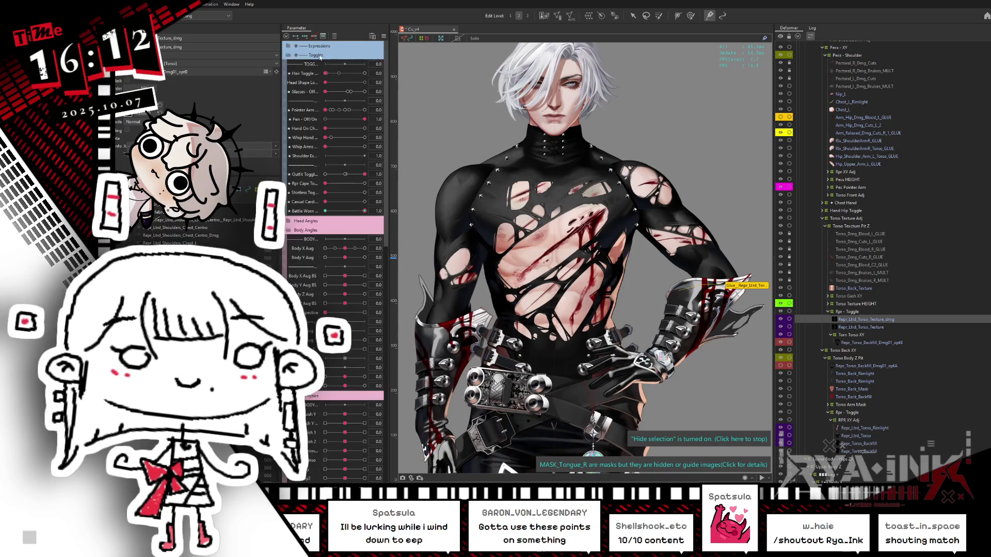
pyautogui.scroll(5, 613, 213)
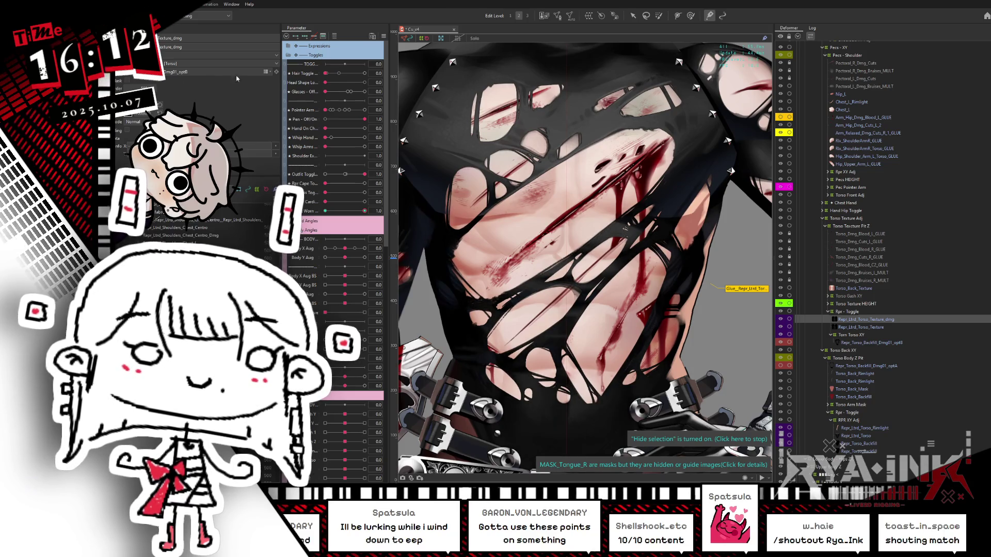
# Step: Zoom onto the lower torso and belt and set Body X Aug to -1.0
pyautogui.moveTo(355, 248); pyautogui.dragTo(387, 242)
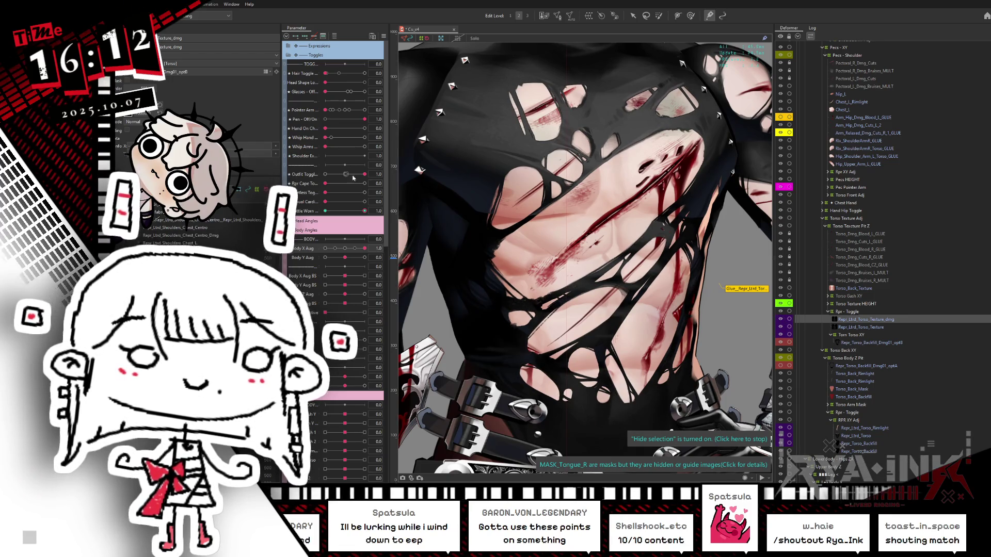
pyautogui.moveTo(573, 287); pyautogui.dragTo(353, 130)
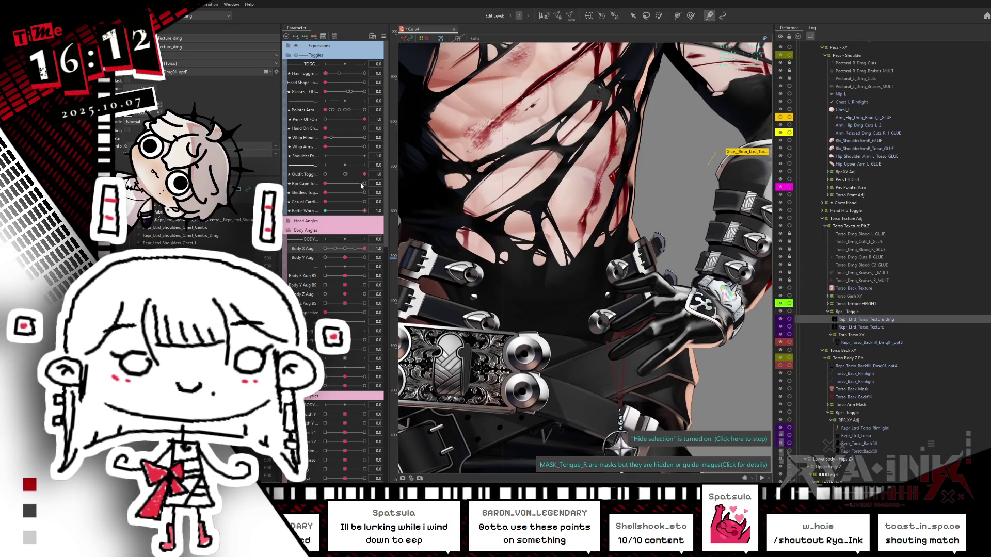
pyautogui.moveTo(378, 246); pyautogui.dragTo(325, 248)
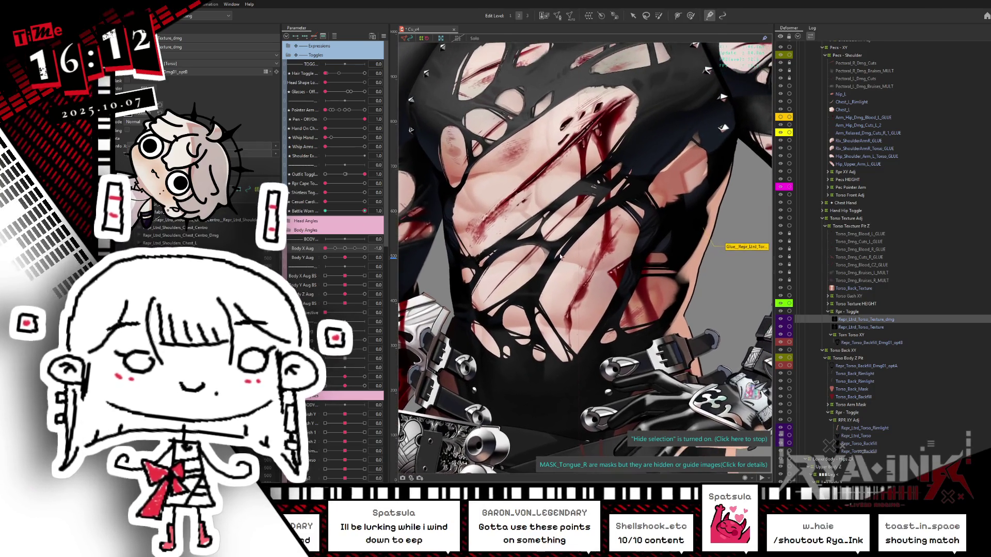
pyautogui.hotkey('alt', 'Tab')
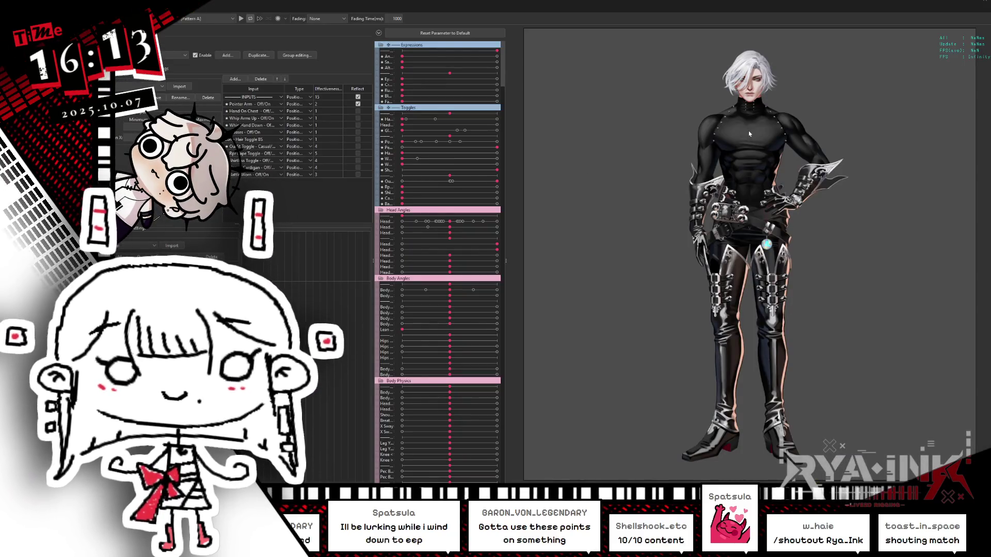
pyautogui.scroll(3, 747, 154)
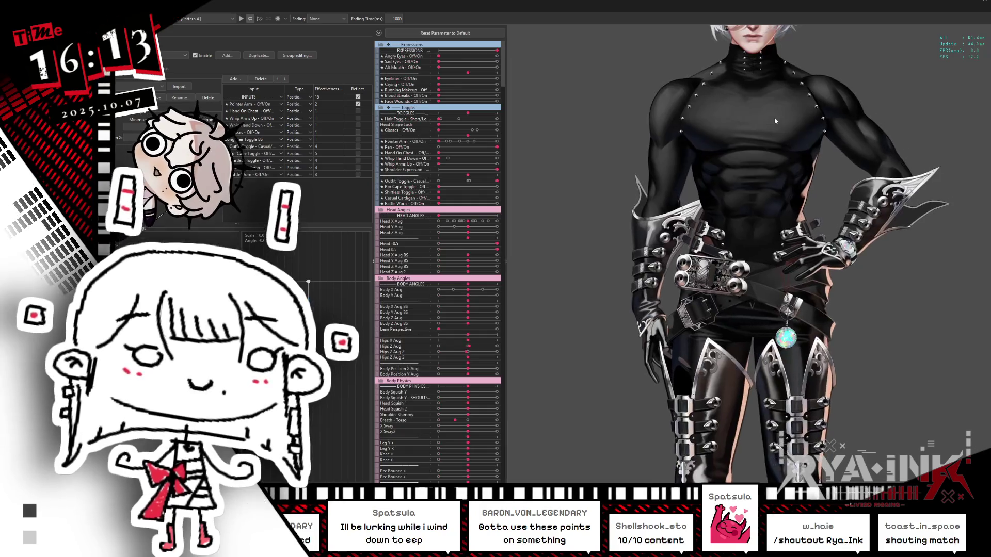
pyautogui.moveTo(443, 204); pyautogui.dragTo(506, 197)
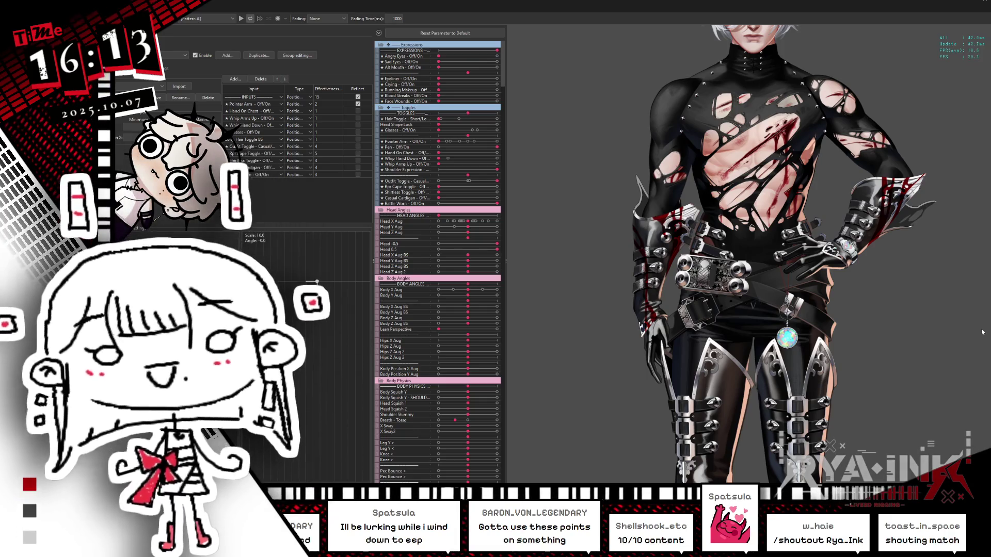
pyautogui.moveTo(778, 165); pyautogui.dragTo(641, 235)
pyautogui.scroll(5, 642, 235)
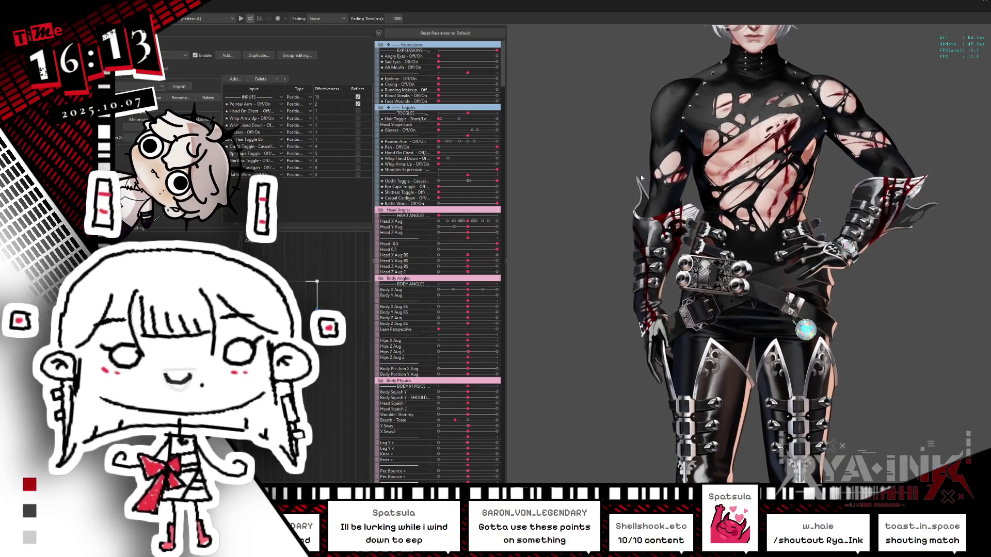
pyautogui.scroll(-3, 690, 179)
pyautogui.scroll(5, 826, 258)
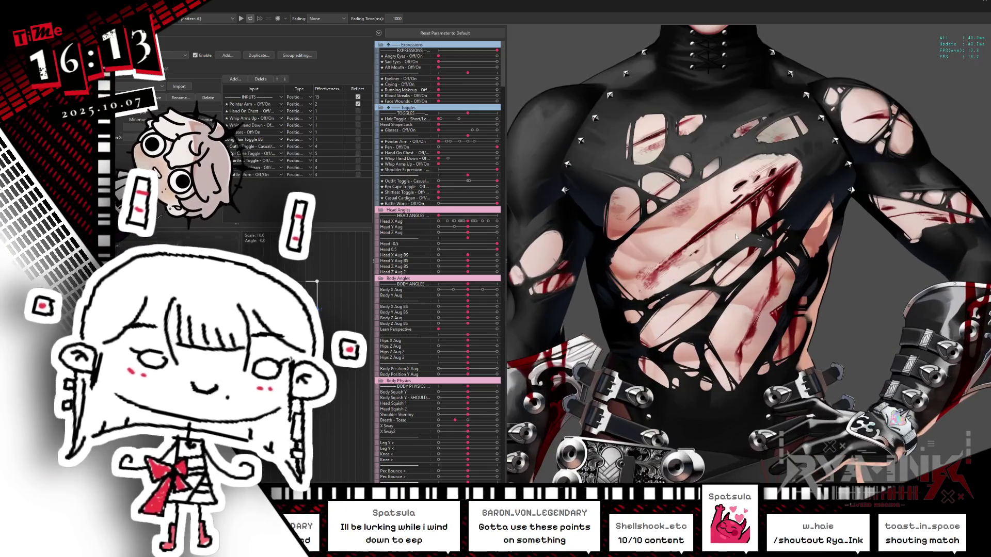
pyautogui.moveTo(837, 272)
pyautogui.mouseDown()
pyautogui.moveTo(611, 317)
pyautogui.moveTo(943, 97)
pyautogui.moveTo(896, 105)
pyautogui.moveTo(762, 244)
pyautogui.mouseUp()
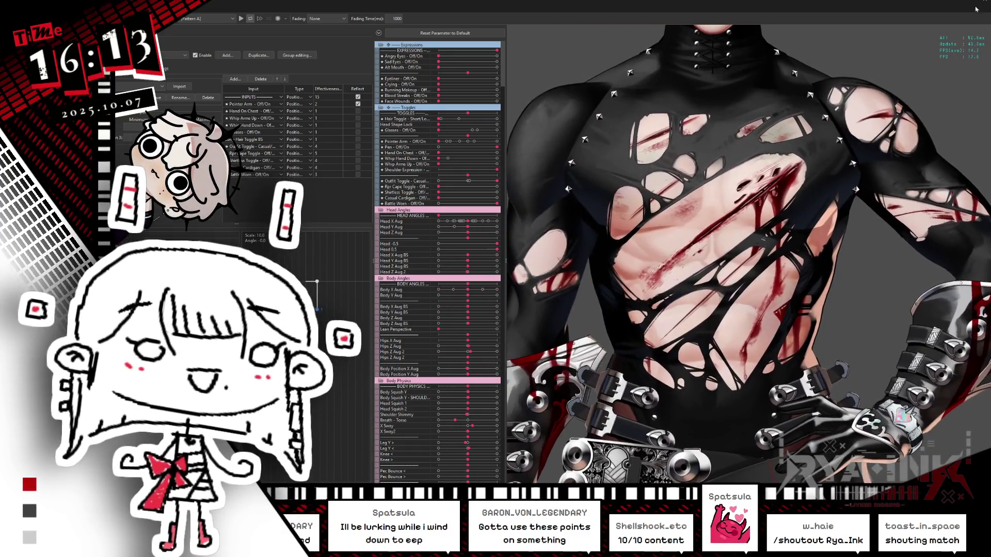
pyautogui.click(976, 9)
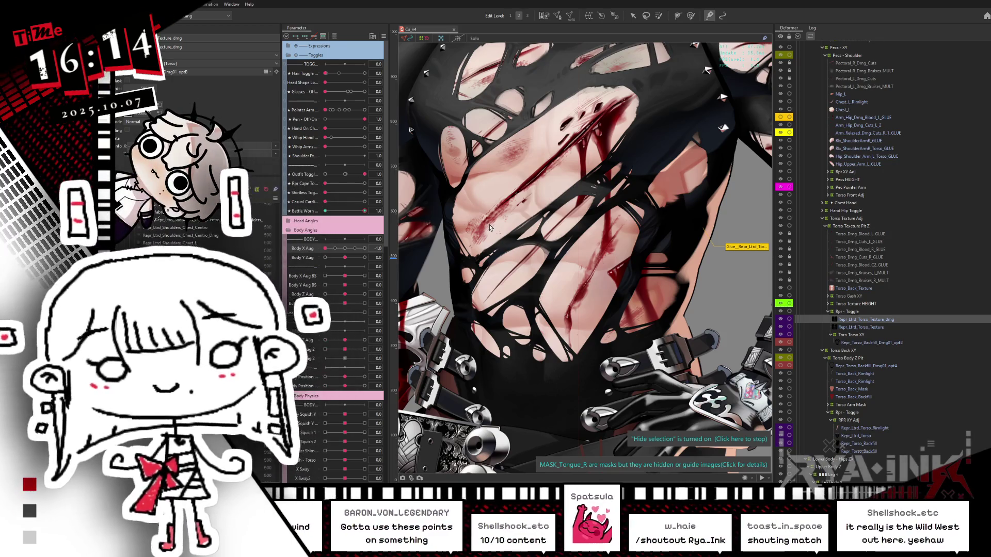
# Step: Reset Body X Aug to 0.0 and zoom out to show the upper body
pyautogui.click(345, 248)
pyautogui.scroll(-4, 517, 213)
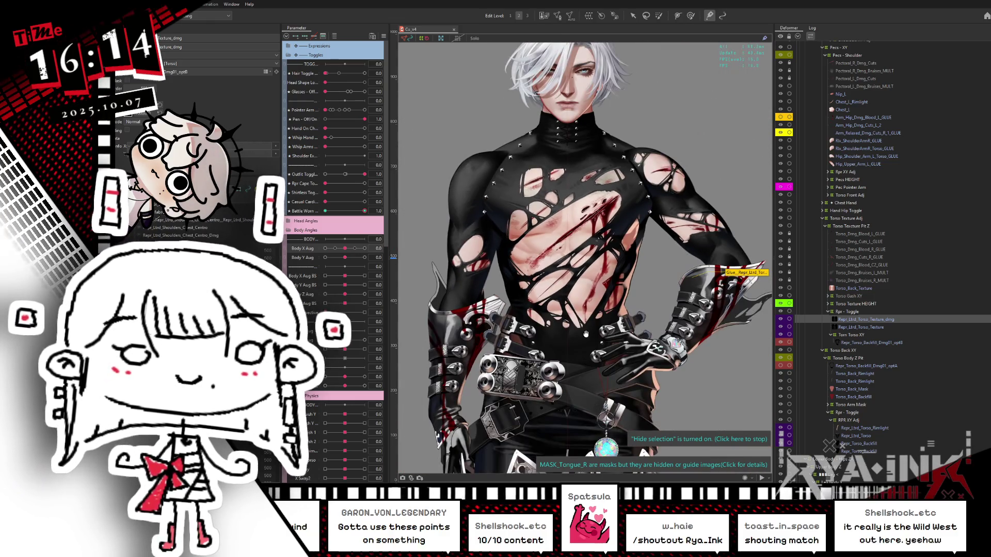
pyautogui.scroll(-2, 594, 284)
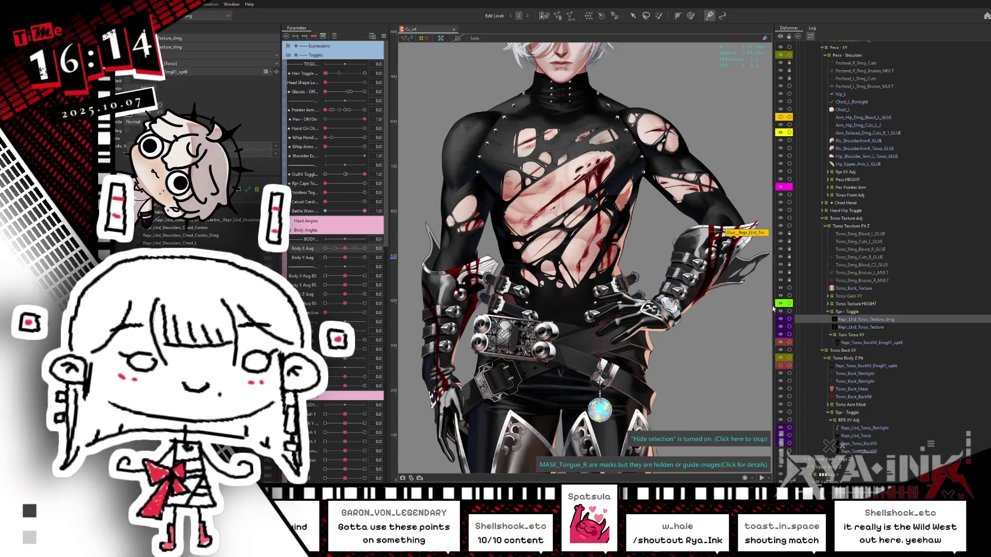
# Step: Collapse and select the Rpr - Toggle group, save, revert Battle Worn to 0, and hide glue labels
pyautogui.click(830, 312)
pyautogui.click(869, 309)
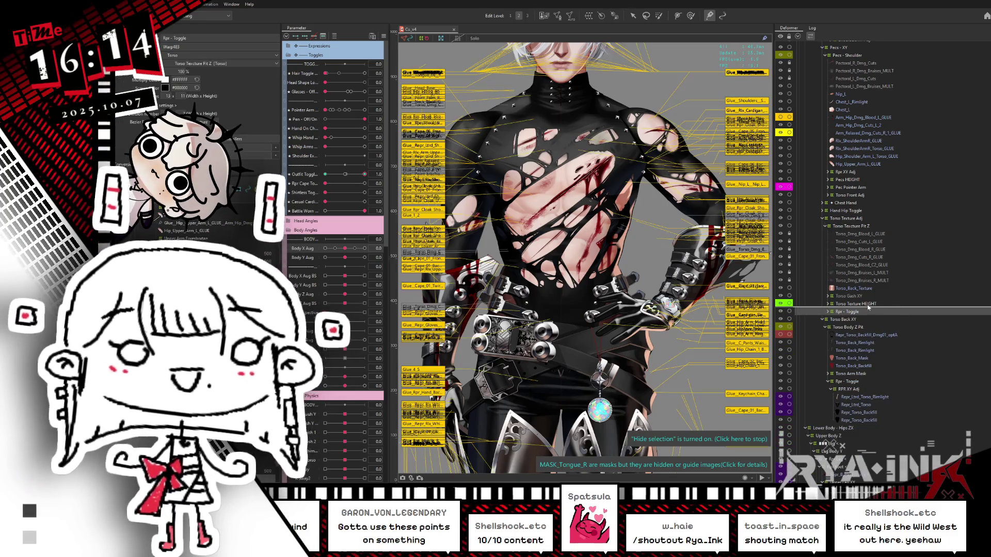
pyautogui.hotkey('ctrl', 's')
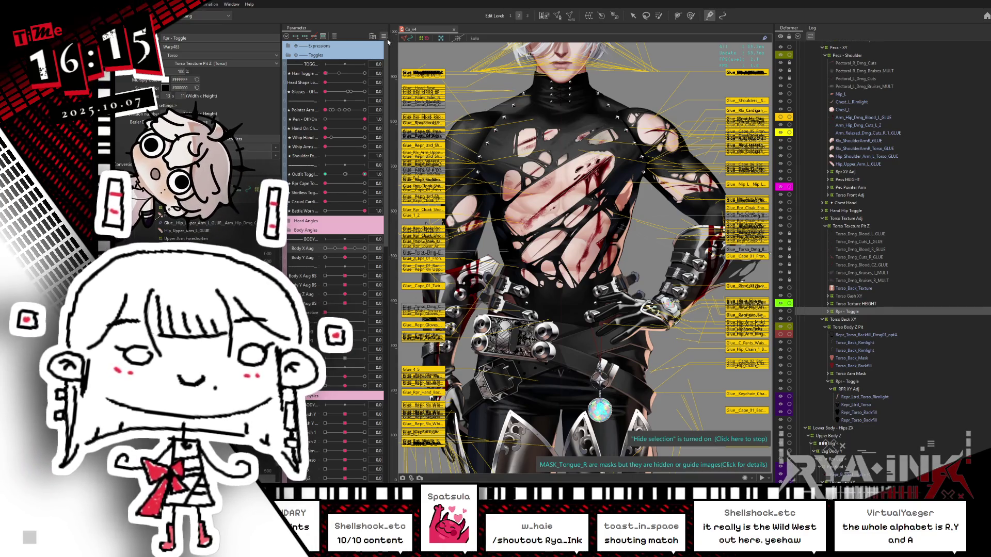
pyautogui.hotkey('ctrl', 'z')
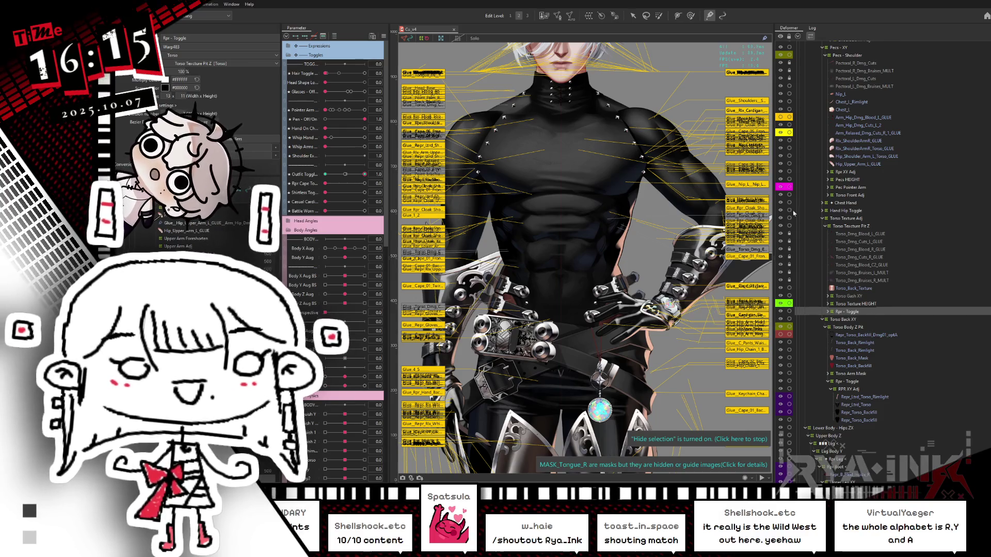
pyautogui.press('b')
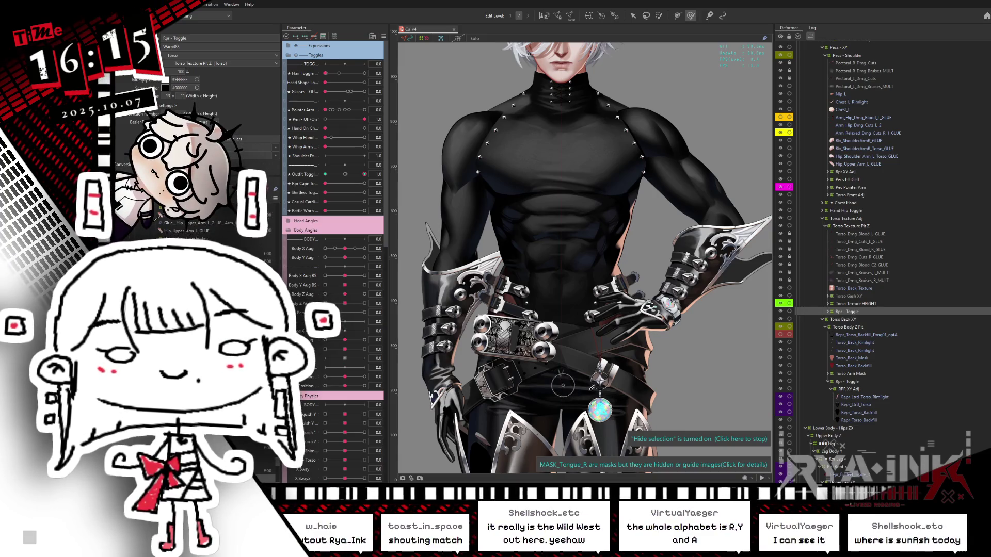
# Step: Collapse the Deformer tree to its top-level folders
pyautogui.scroll(-2, 509, 266)
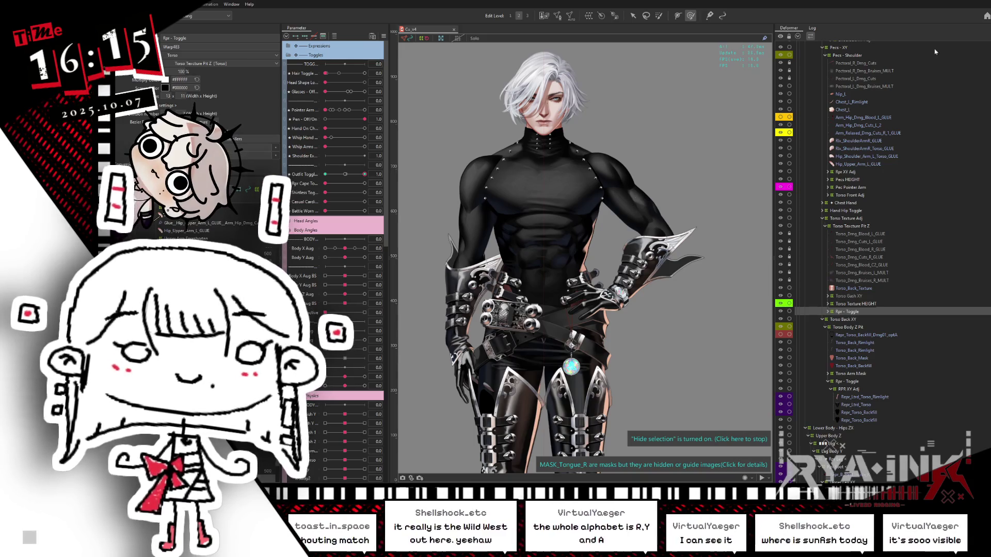
pyautogui.click(799, 36)
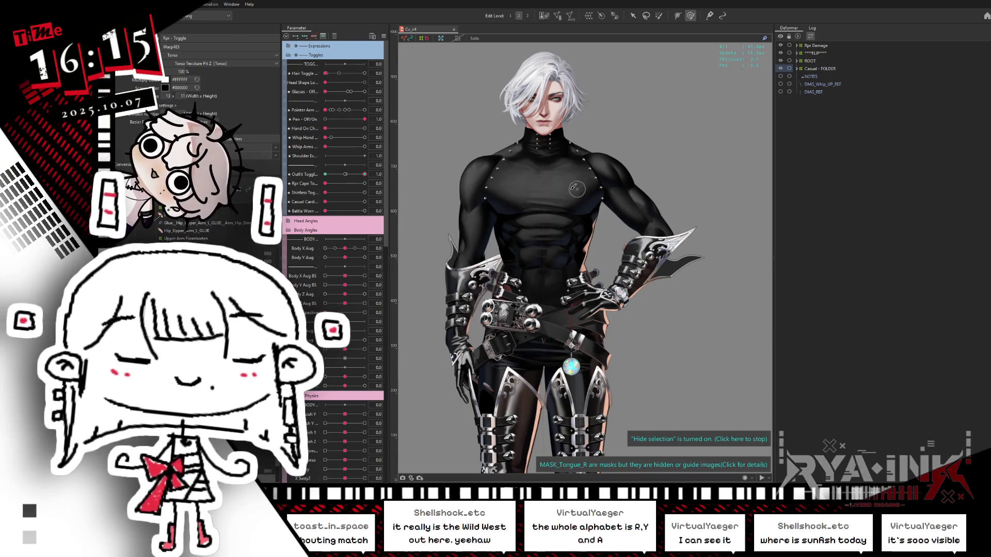
pyautogui.scroll(2, 519, 291)
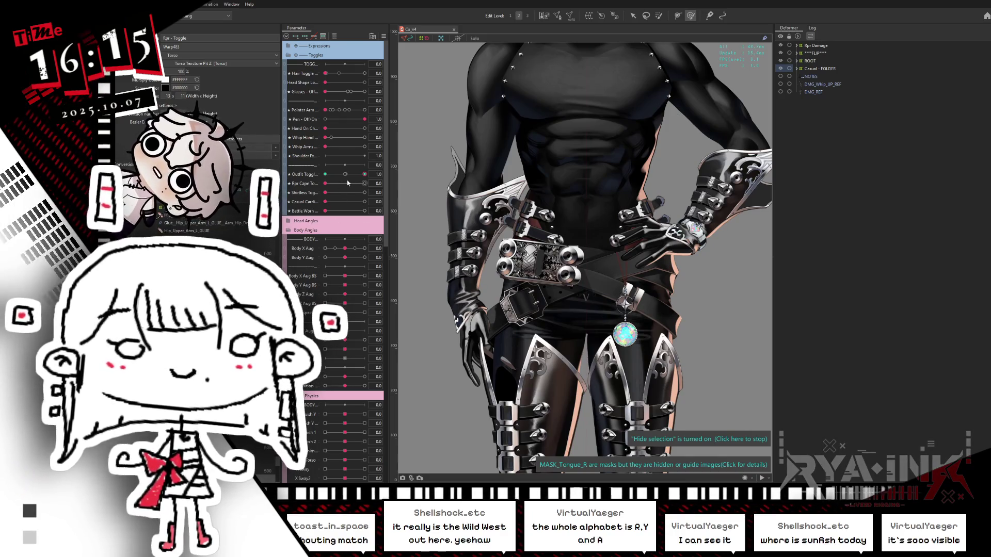
# Step: Test the Cape fade, then turn on the Shirtless, Casual Cardigan and Battle Worn toggles
pyautogui.moveTo(348, 183)
pyautogui.mouseDown()
pyautogui.moveTo(387, 183)
pyautogui.moveTo(294, 184)
pyautogui.moveTo(372, 183)
pyautogui.moveTo(309, 183)
pyautogui.moveTo(361, 177)
pyautogui.mouseUp()
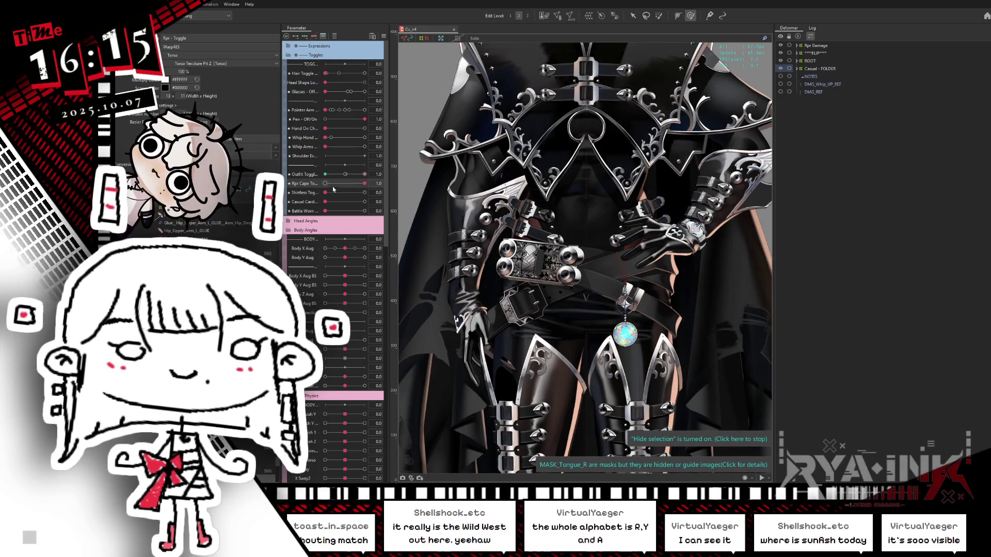
pyautogui.click(364, 192)
pyautogui.click(326, 192)
pyautogui.click(364, 202)
pyautogui.click(364, 211)
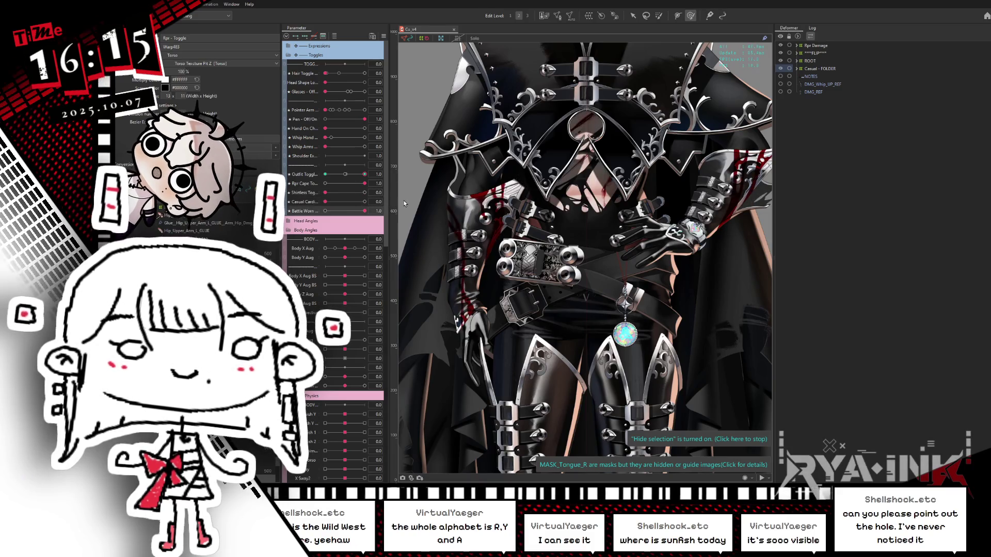
pyautogui.click(365, 192)
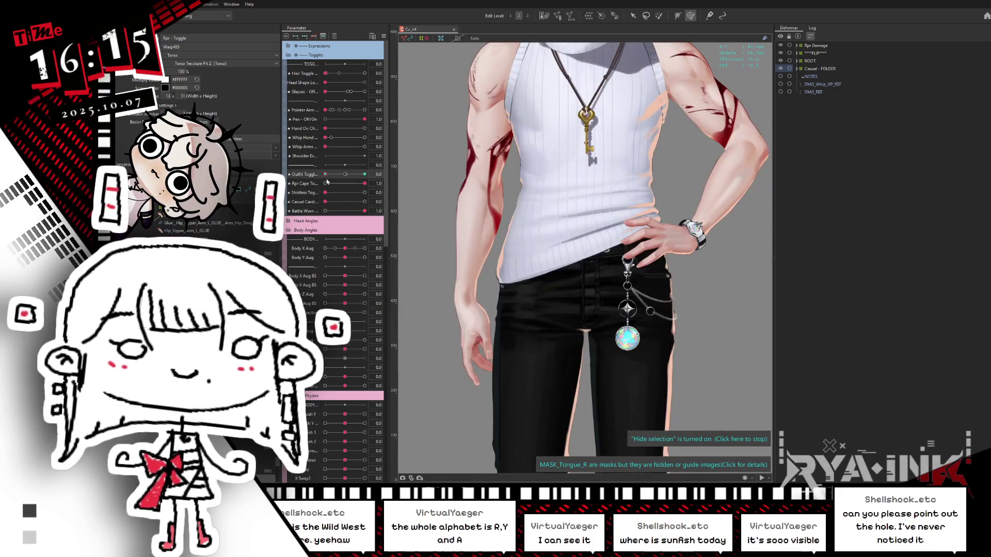
# Step: Undo the shirtless look, set Shirtless Toggle to 0.4, and return to the armored dark outfit
pyautogui.hotkey('ctrl', 'z')
pyautogui.moveTo(364, 195); pyautogui.dragTo(332, 193)
pyautogui.click(305, 189)
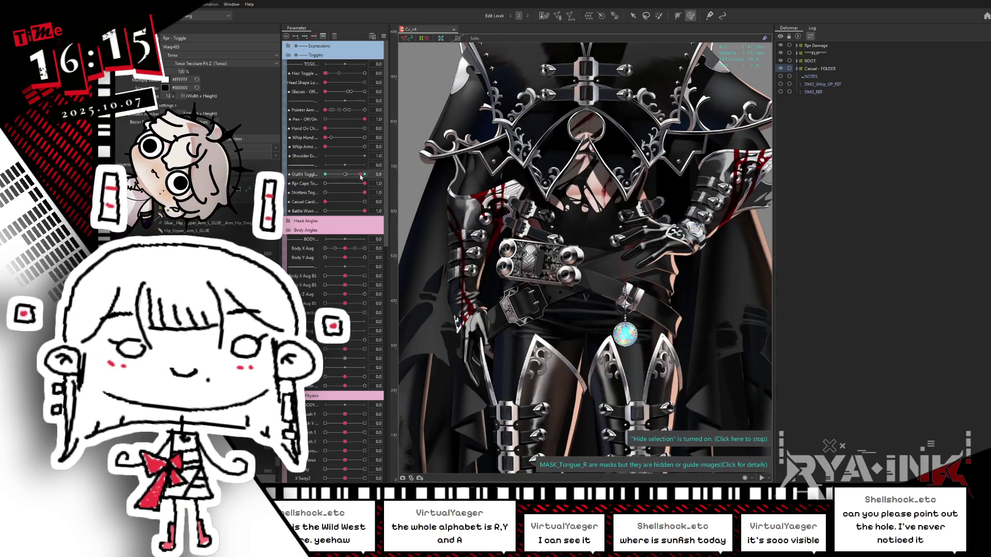
pyautogui.click(365, 174)
# Step: Compare the armored and shirtless jeans looks, then set Outfit Toggle to 0.4
pyautogui.hotkey('ctrl', 'z')
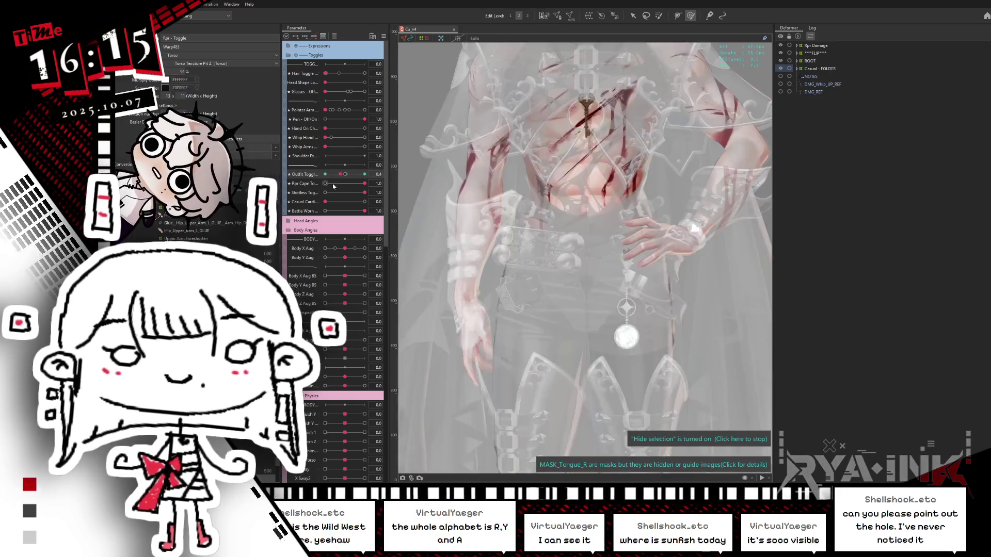
pyautogui.hotkey('ctrl', 'y')
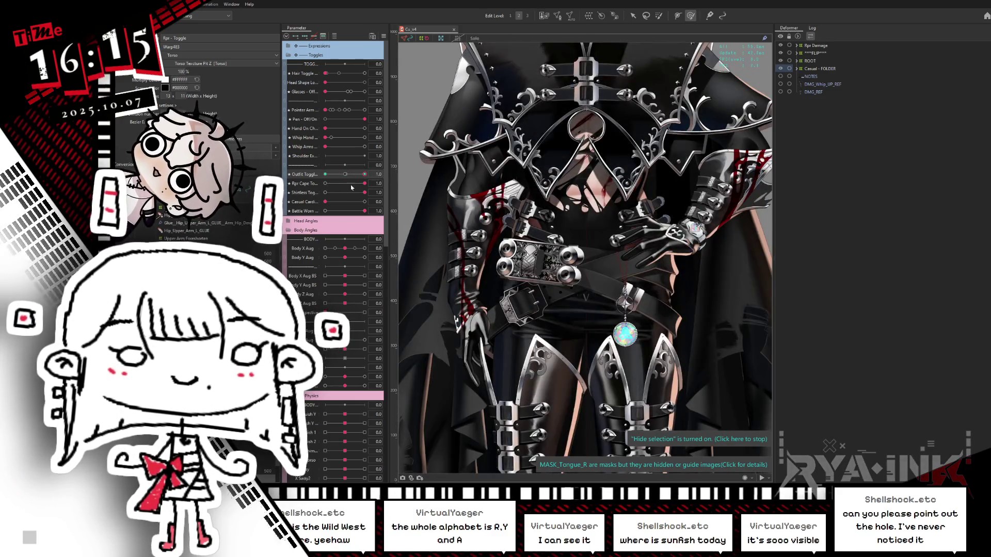
pyautogui.hotkey('ctrl', 'z')
pyautogui.hotkey('ctrl', 'y')
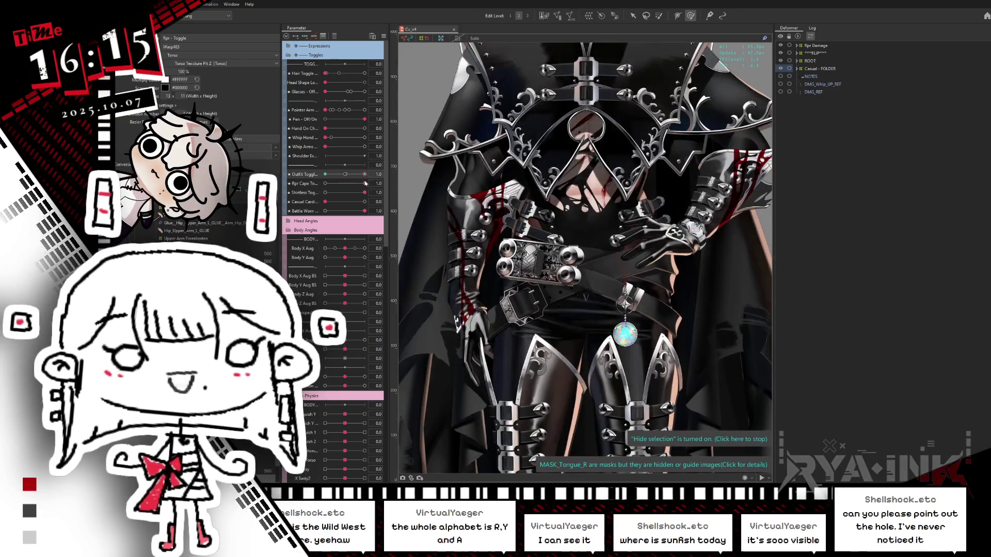
pyautogui.hotkey('ctrl', 'z')
pyautogui.hotkey('ctrl', 'y')
pyautogui.moveTo(364, 174)
pyautogui.mouseDown()
pyautogui.moveTo(326, 174)
pyautogui.moveTo(384, 173)
pyautogui.moveTo(316, 192)
pyautogui.moveTo(379, 172)
pyautogui.mouseUp()
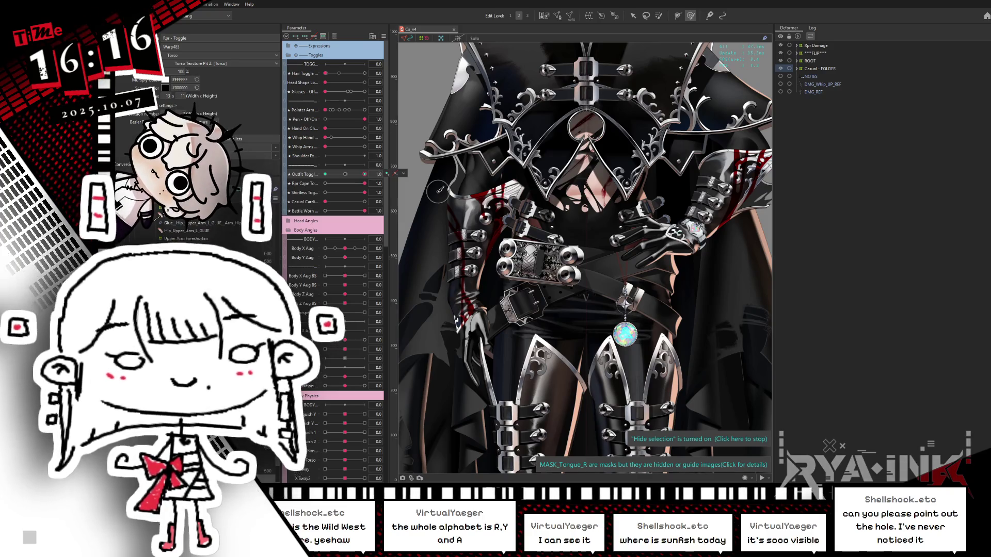
# Step: List the objects under a spot on the belt, then dismiss the list
pyautogui.scroll(-3, 692, 146)
pyautogui.scroll(4, 661, 160)
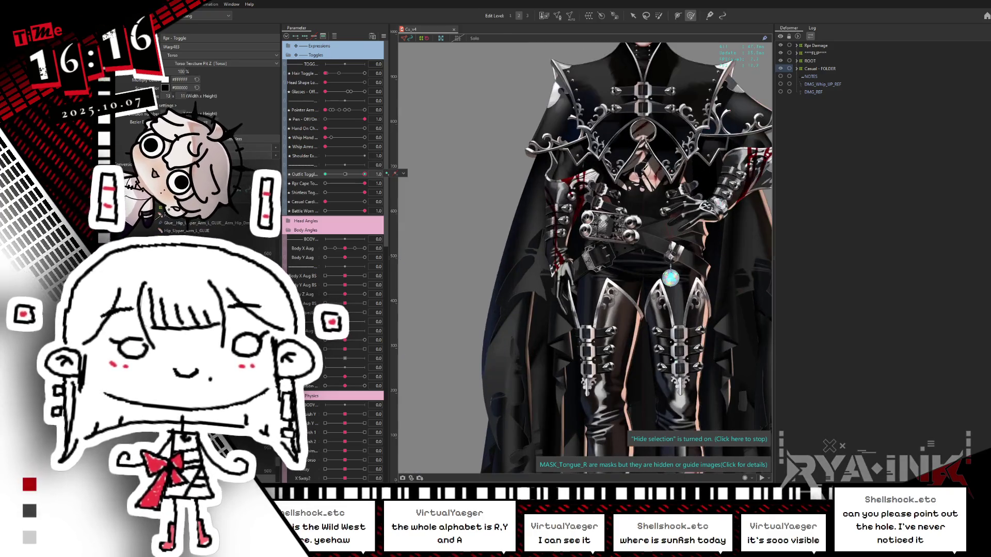
pyautogui.scroll(2, 645, 173)
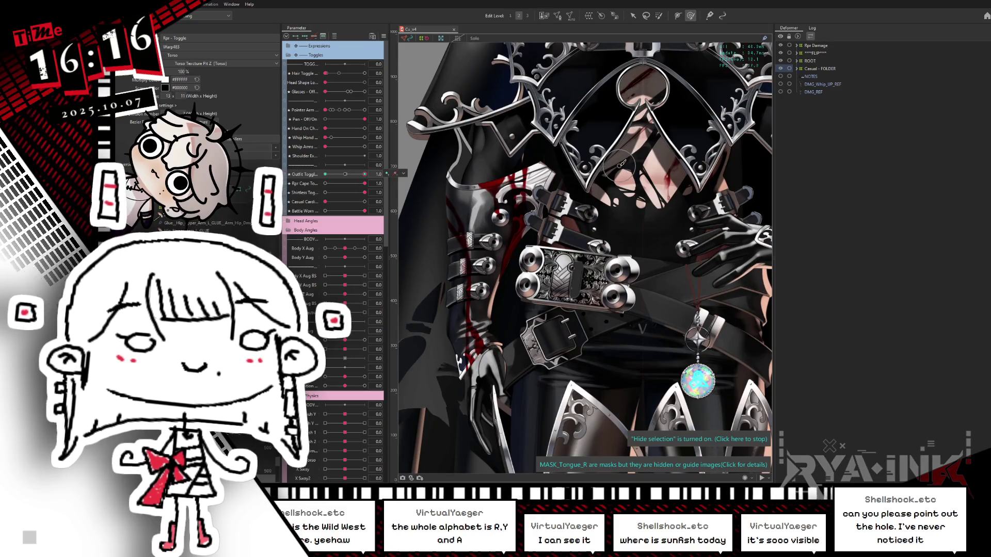
pyautogui.rightClick(638, 171)
pyautogui.moveTo(651, 188)
pyautogui.press('Escape')
pyautogui.scroll(-5, 594, 148)
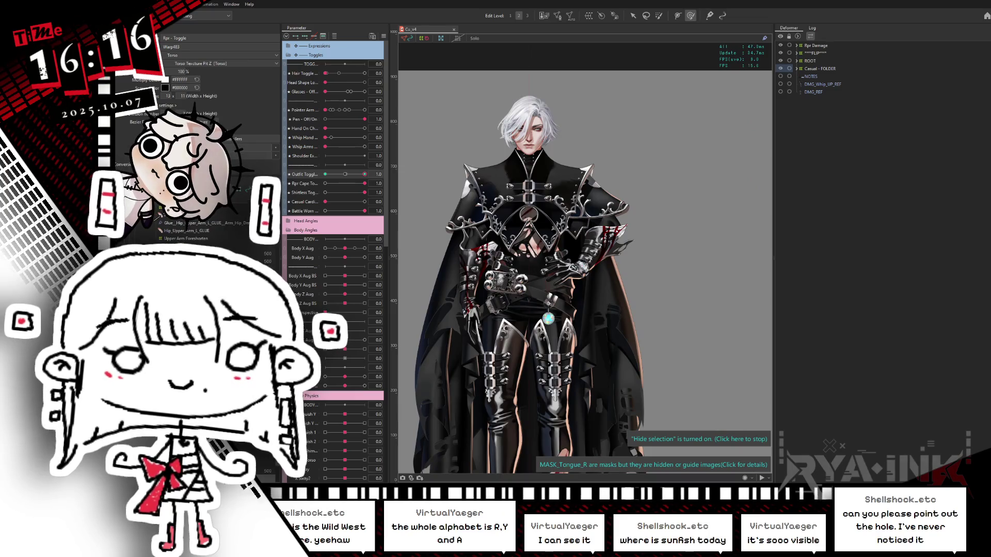
# Step: Check the model statistics, then launch the live preview and shift the model up and right
pyautogui.hotkey('alt', 'f')
pyautogui.click(135, 132)
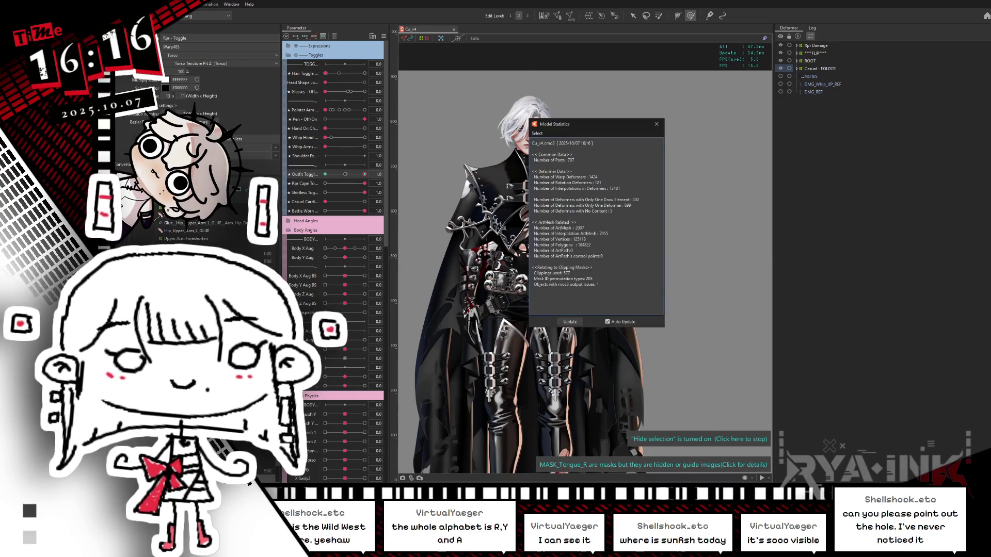
pyautogui.click(658, 124)
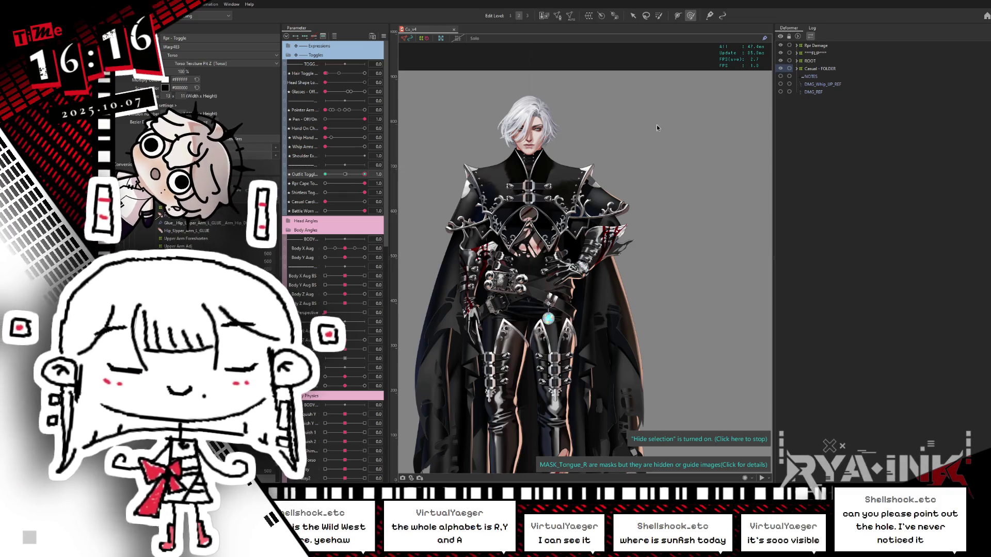
pyautogui.hotkey('ctrl', 's')
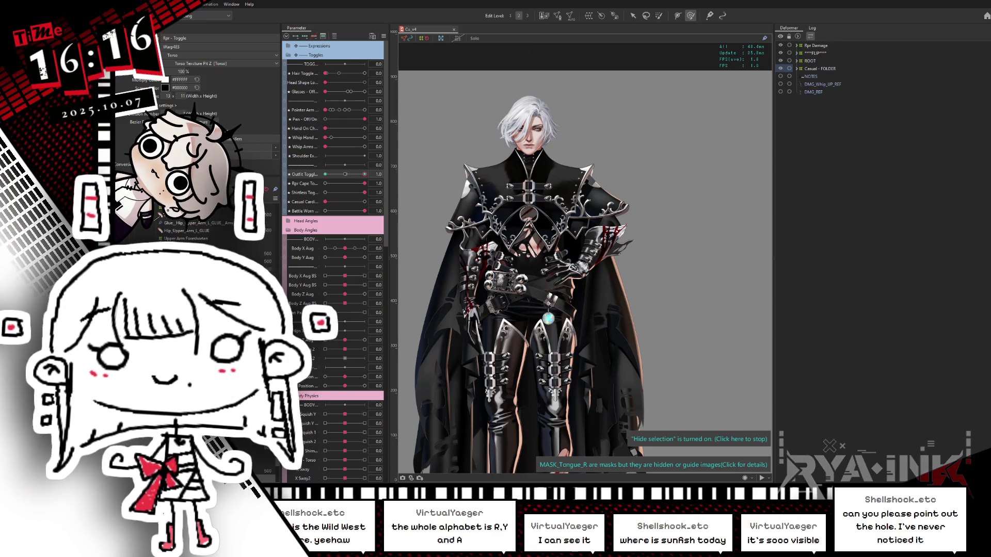
pyautogui.moveTo(616, 252); pyautogui.dragTo(653, 172)
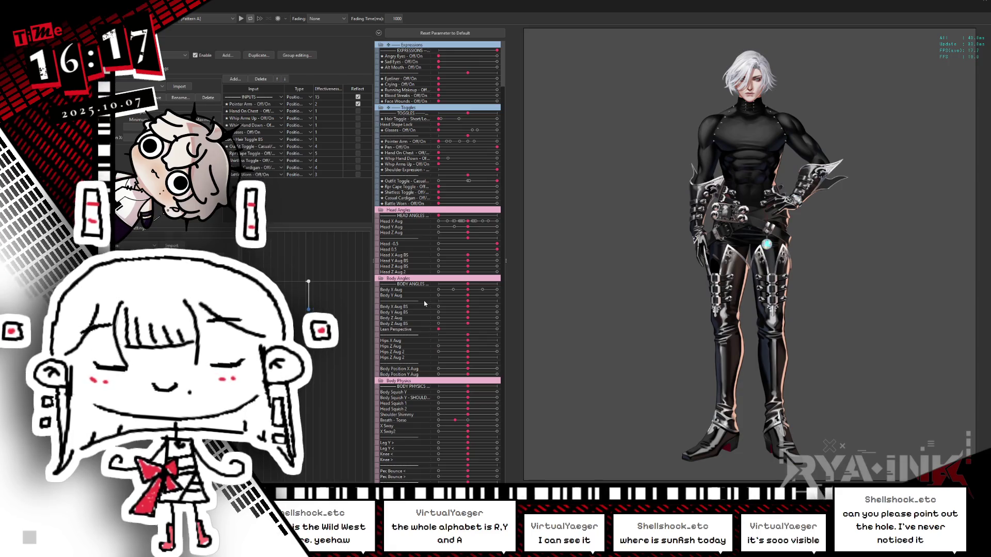
# Step: Open and close the preview's External Application Integration Settings
pyautogui.scroll(2, 723, 151)
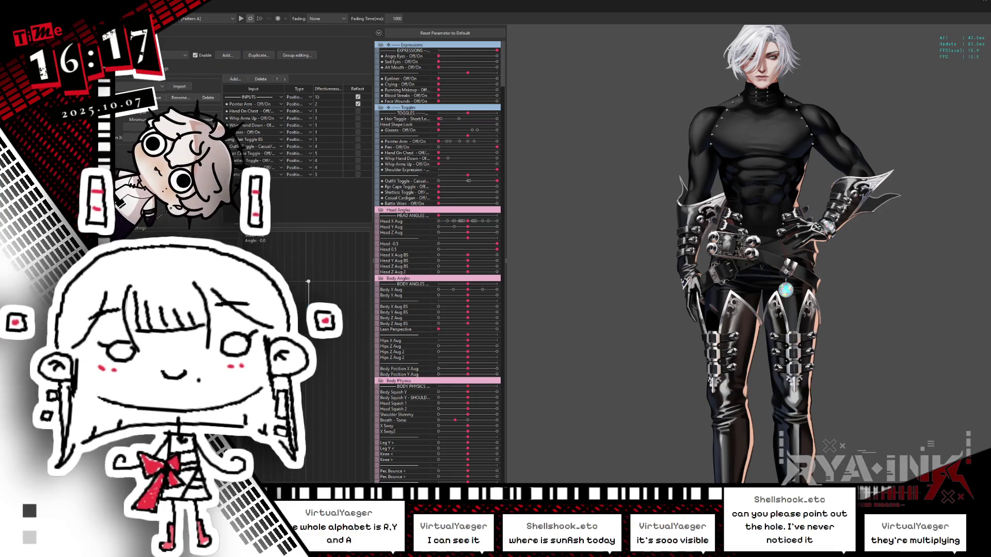
pyautogui.click(168, 7)
pyautogui.click(211, 79)
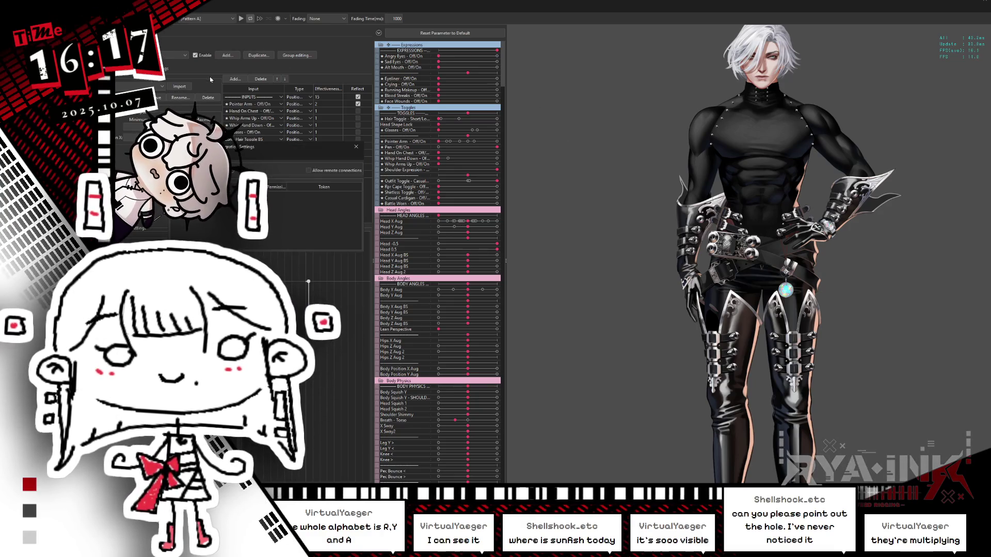
pyautogui.click(356, 147)
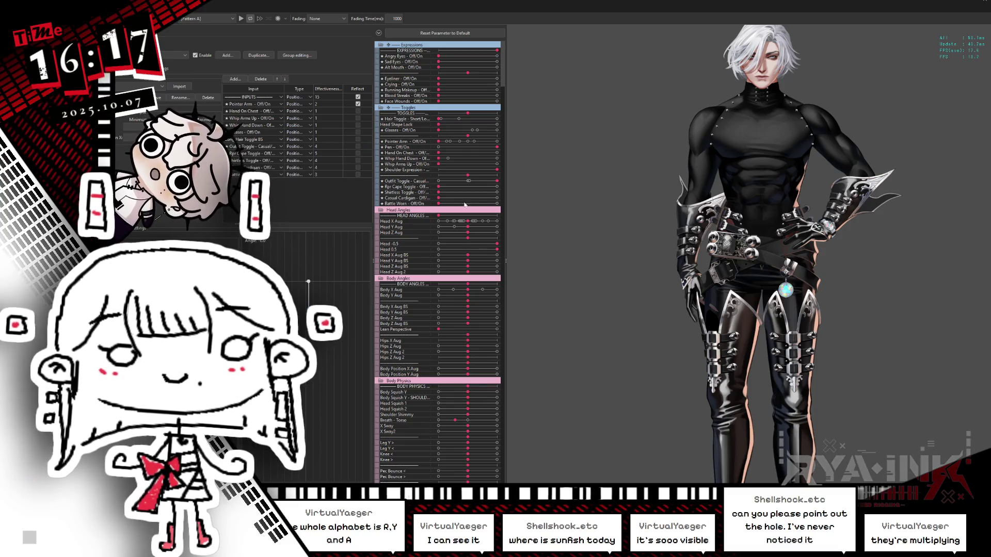
# Step: Switch on the Battle Worn torn clothing and change the hair to the long style
pyautogui.click(497, 204)
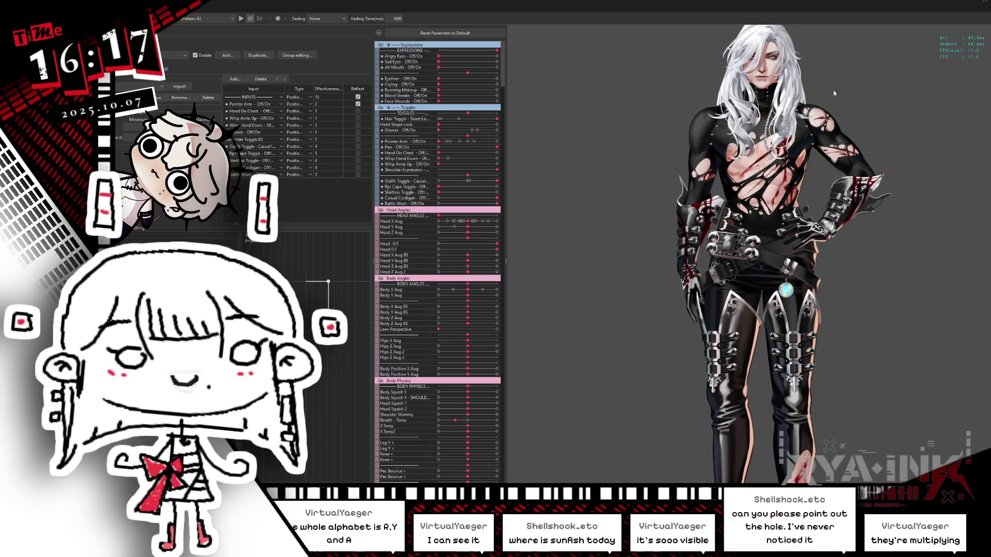
pyautogui.moveTo(455, 118); pyautogui.dragTo(662, 193)
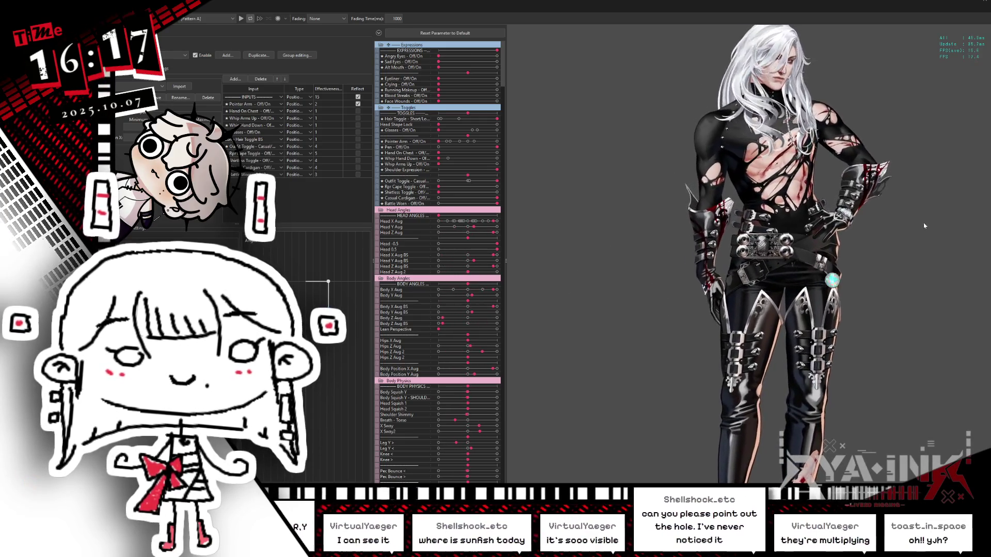
pyautogui.scroll(5, 723, 163)
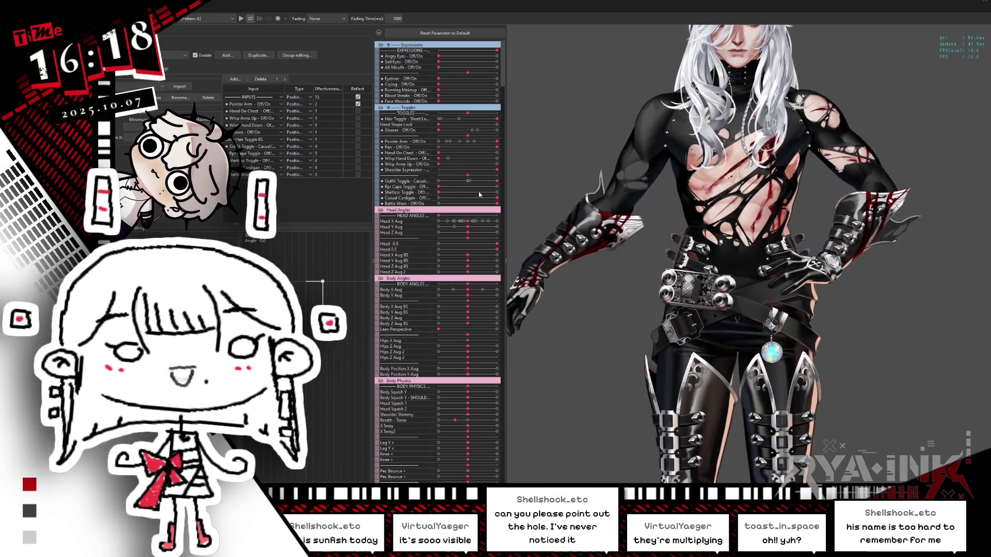
pyautogui.scroll(-5, 608, 210)
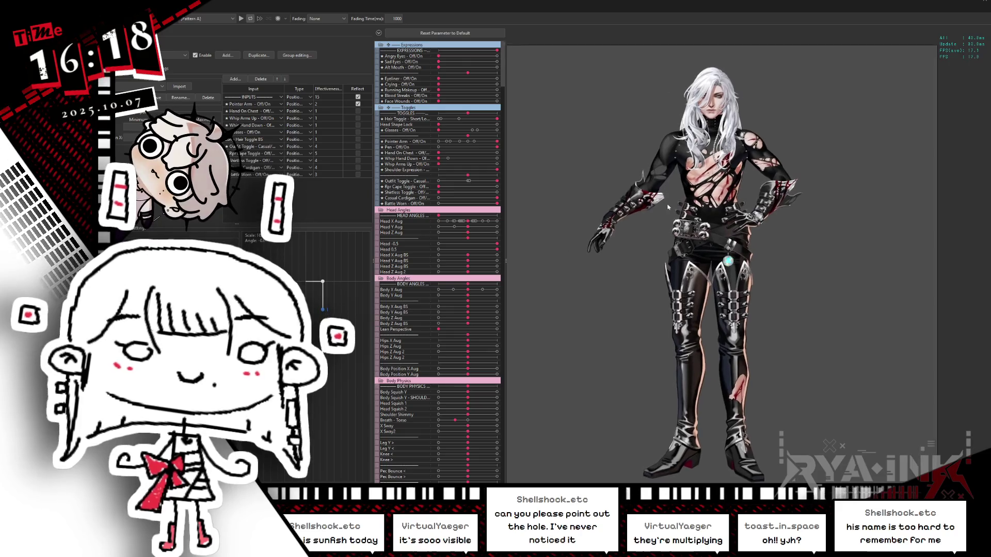
pyautogui.scroll(3, 685, 209)
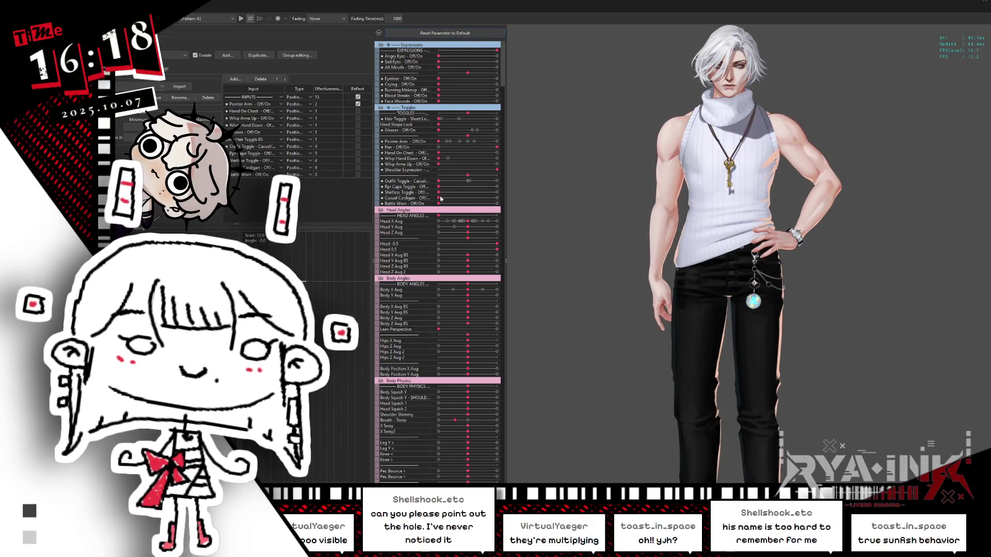
# Step: Turn the Casual Cardigan on and zoom in and out to inspect the butterfly-wing cardigan
pyautogui.moveTo(447, 199); pyautogui.dragTo(497, 197)
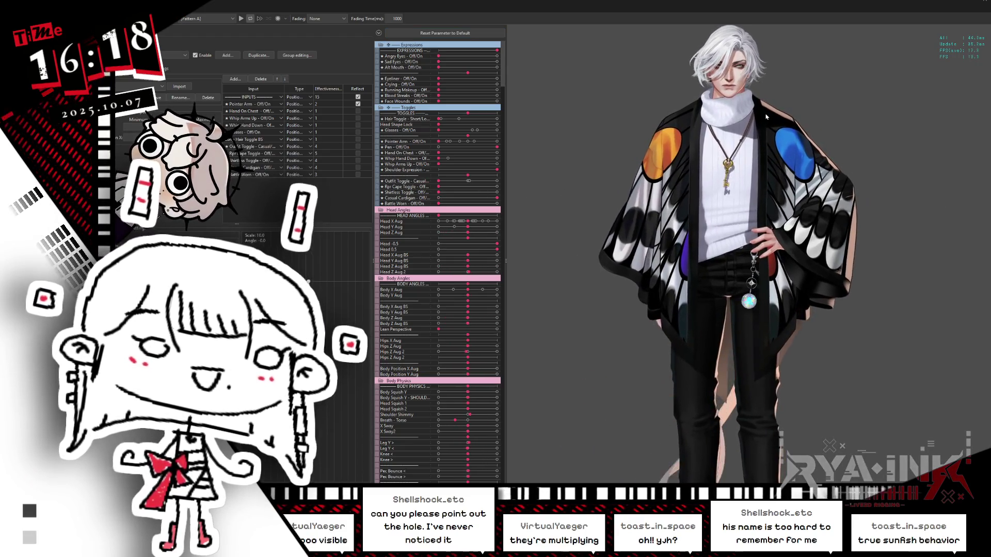
pyautogui.scroll(2, 746, 255)
pyautogui.scroll(-2, 746, 255)
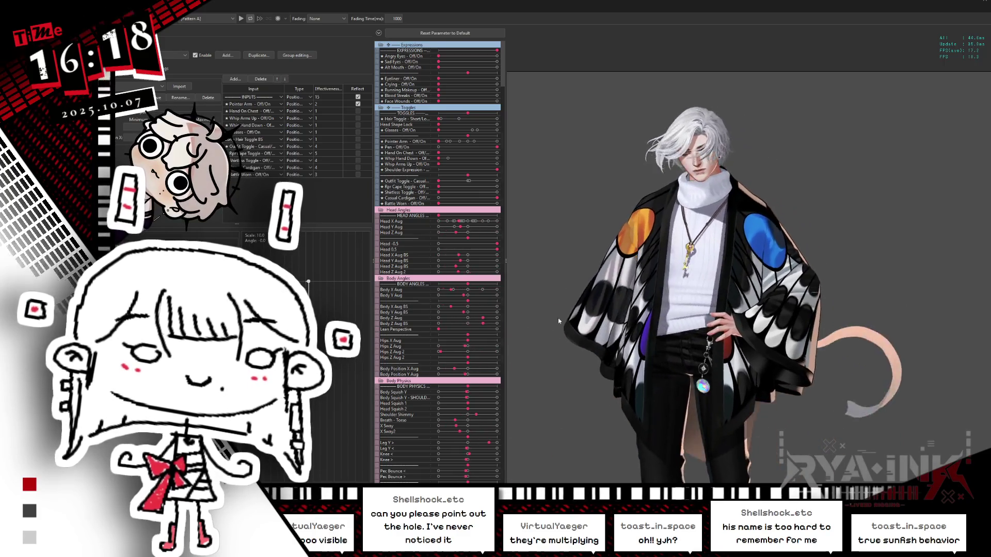
pyautogui.scroll(-3, 731, 298)
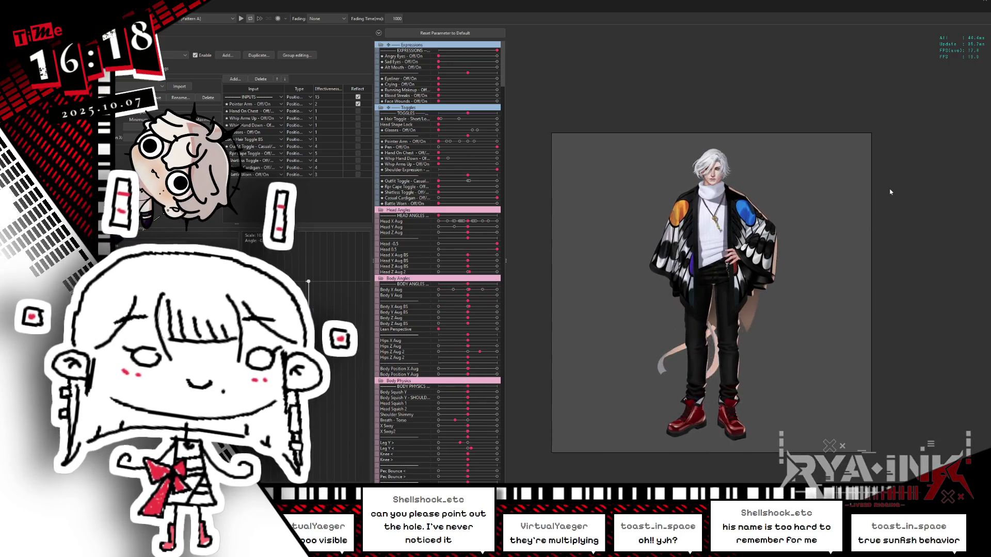
pyautogui.scroll(3, 773, 232)
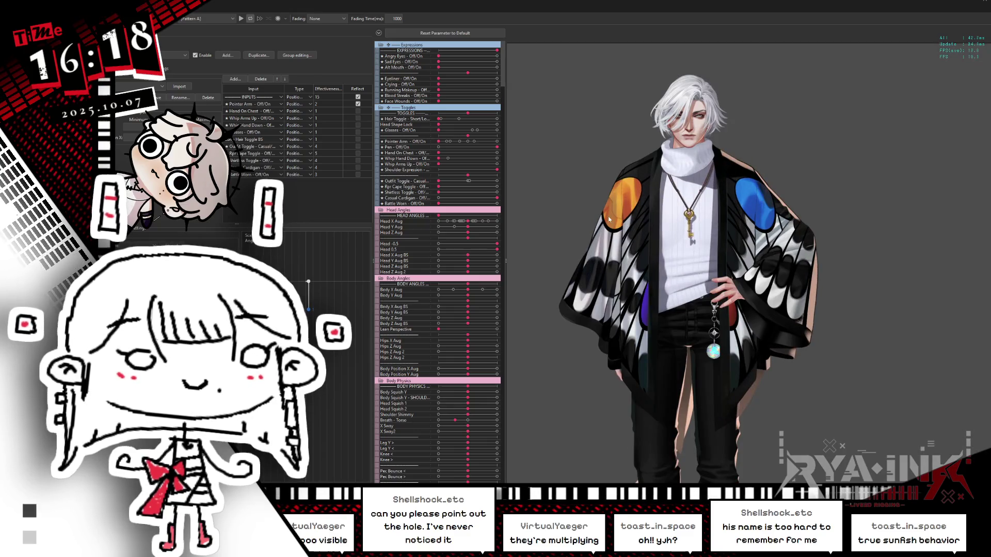
pyautogui.scroll(2, 608, 219)
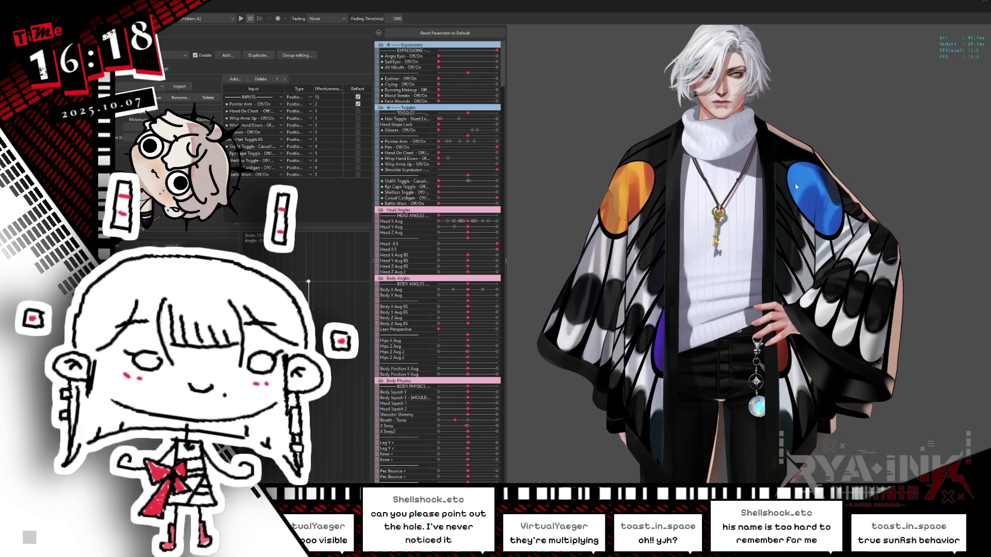
pyautogui.scroll(5, 818, 230)
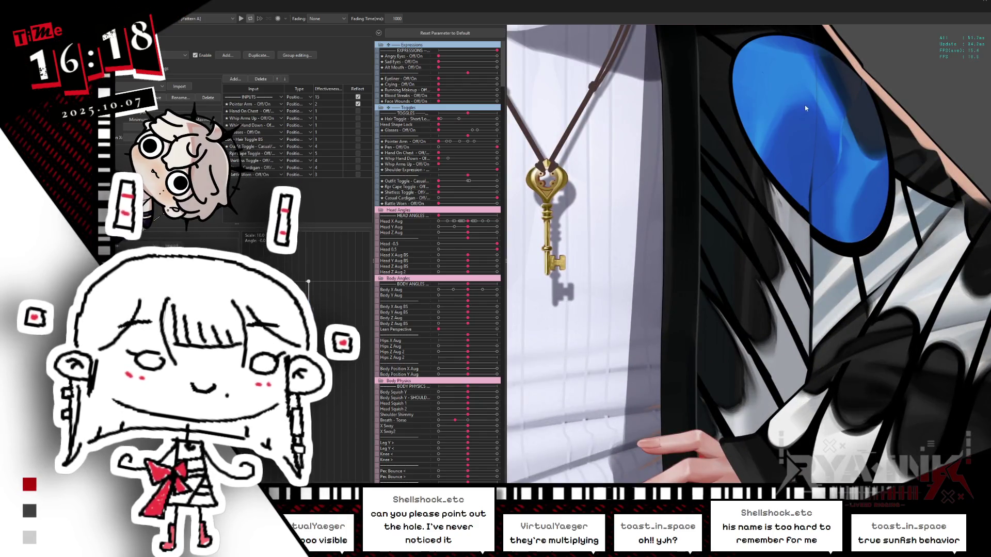
pyautogui.scroll(-2, 811, 217)
pyautogui.scroll(-2, 811, 217)
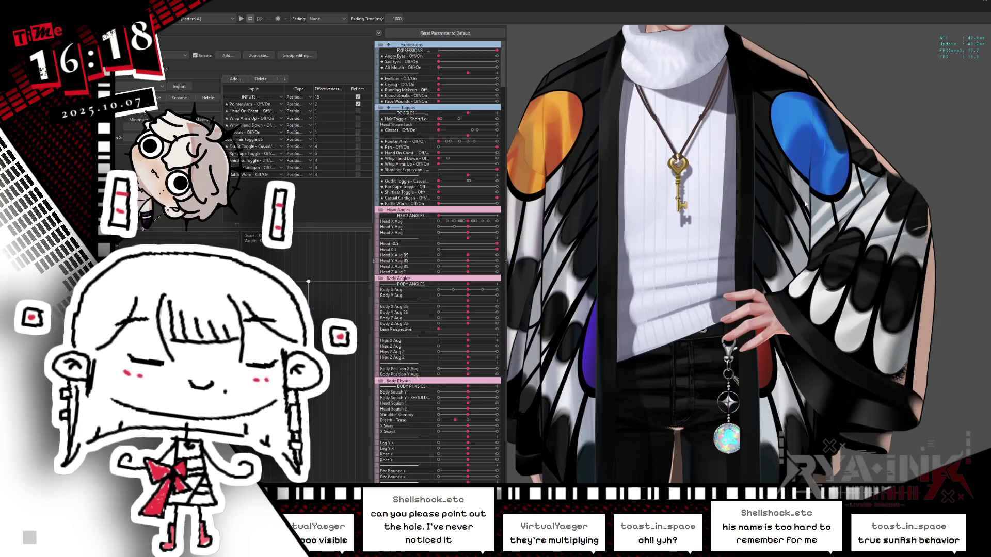
pyautogui.scroll(-2, 806, 204)
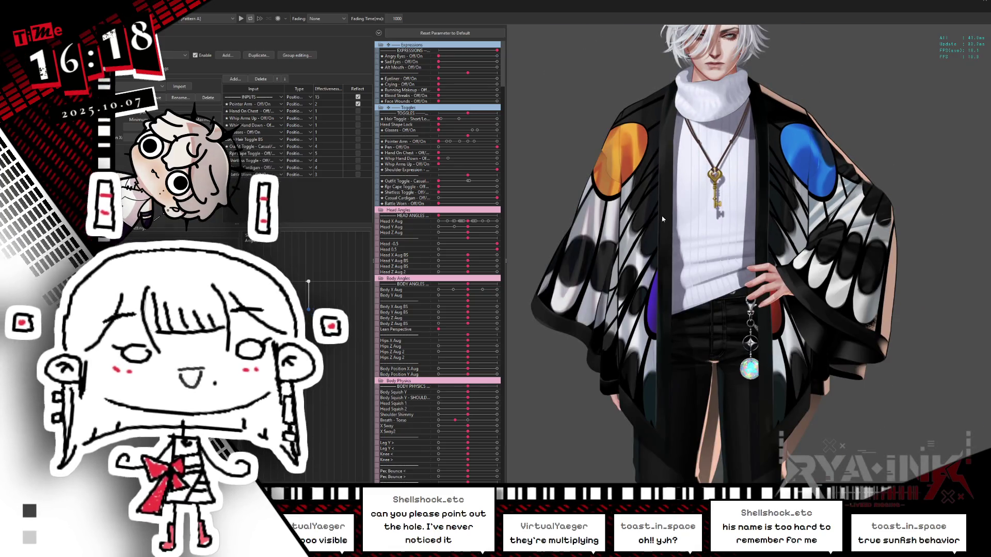
pyautogui.scroll(5, 639, 140)
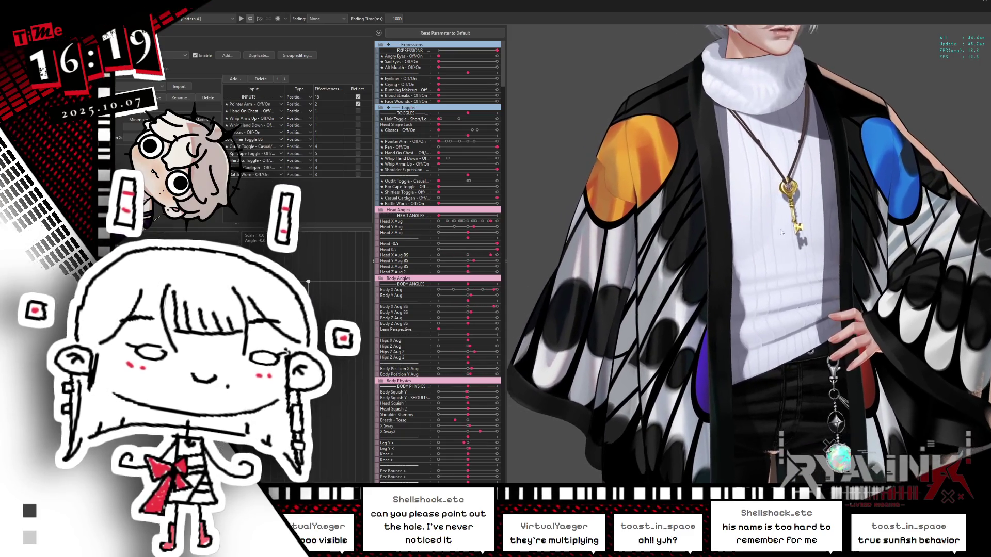
pyautogui.scroll(-2, 529, 264)
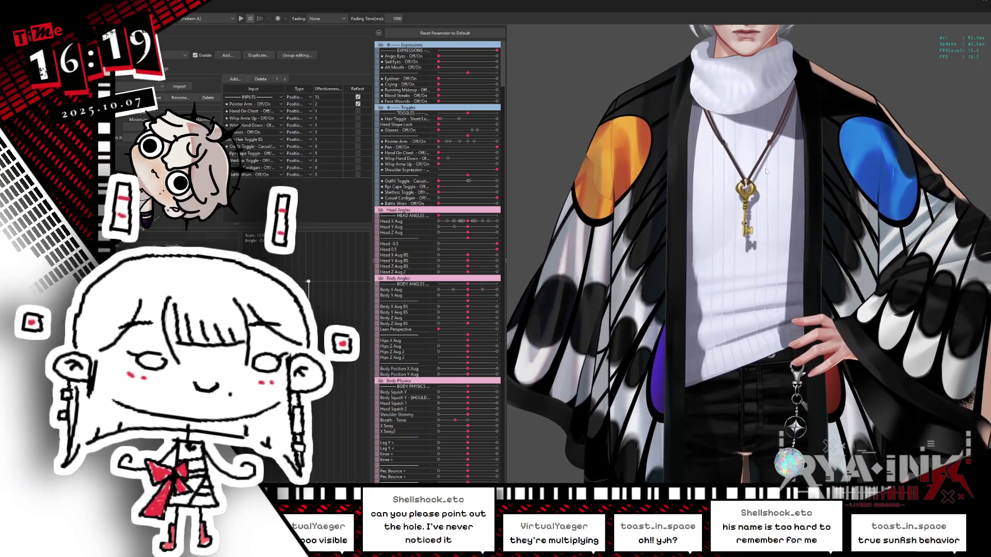
pyautogui.scroll(-3, 763, 168)
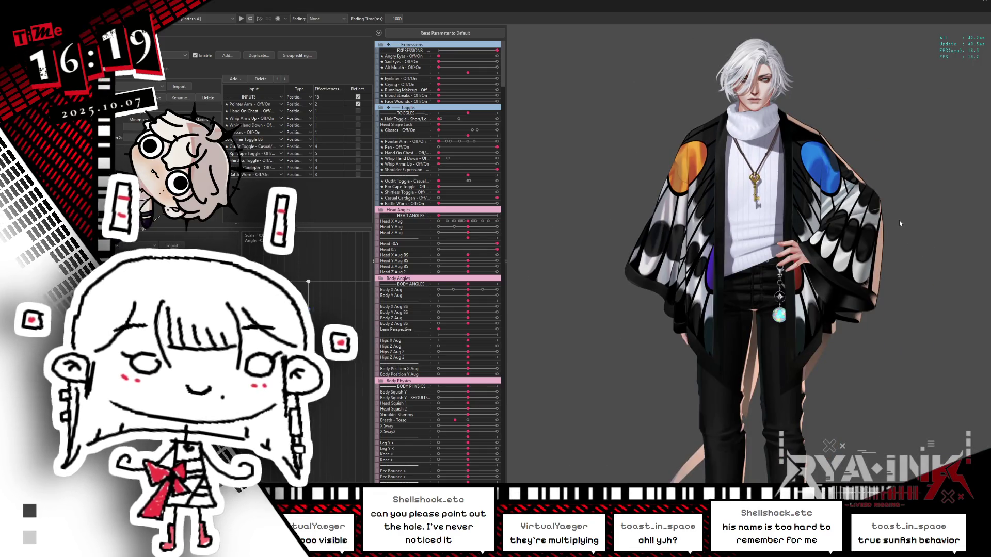
pyautogui.scroll(2, 899, 221)
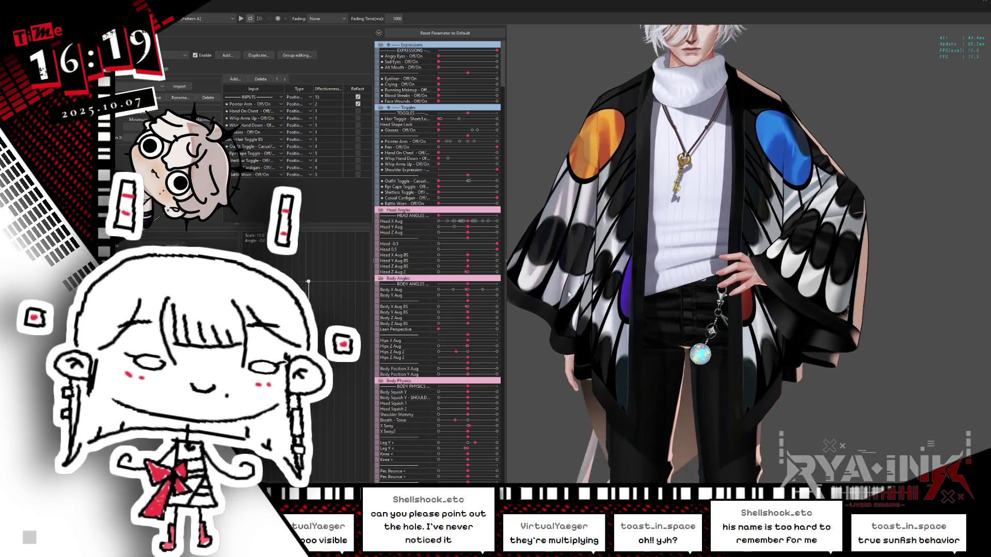
pyautogui.scroll(-2, 567, 292)
pyautogui.scroll(-1, 653, 369)
pyautogui.scroll(1, 653, 368)
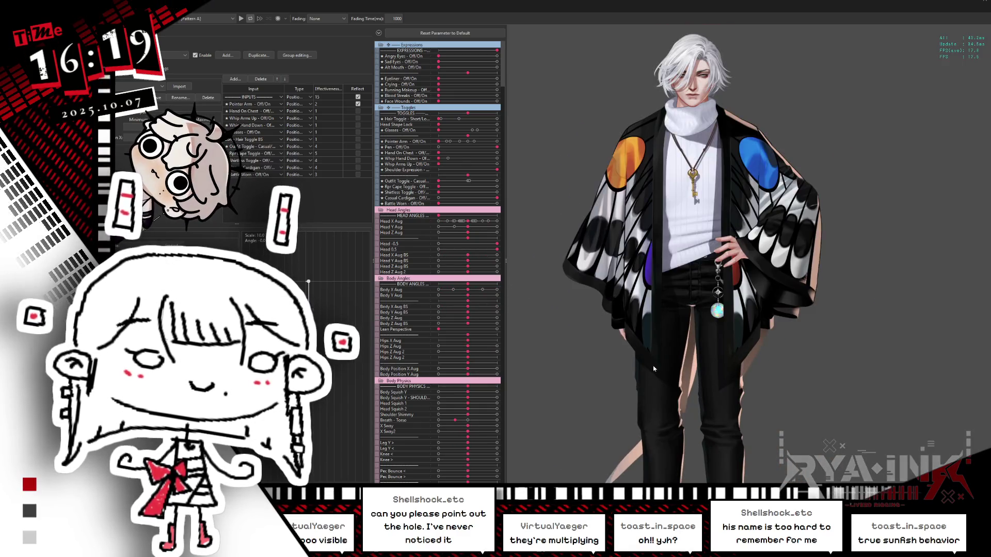
pyautogui.scroll(2, 708, 349)
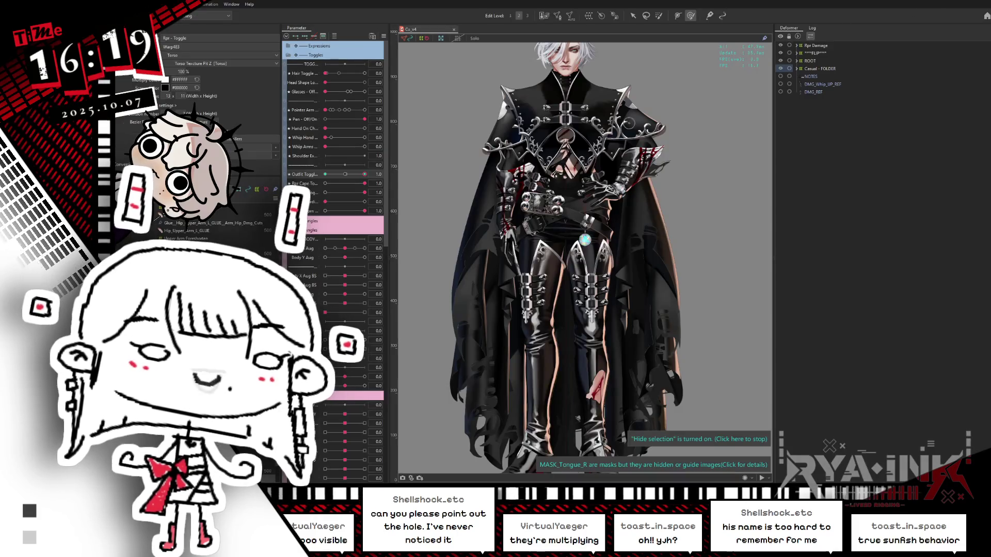
# Step: Reset all parameters to default, removing cape and armor, then set Whip Arms to 1.0
pyautogui.click(384, 36)
pyautogui.click(451, 129)
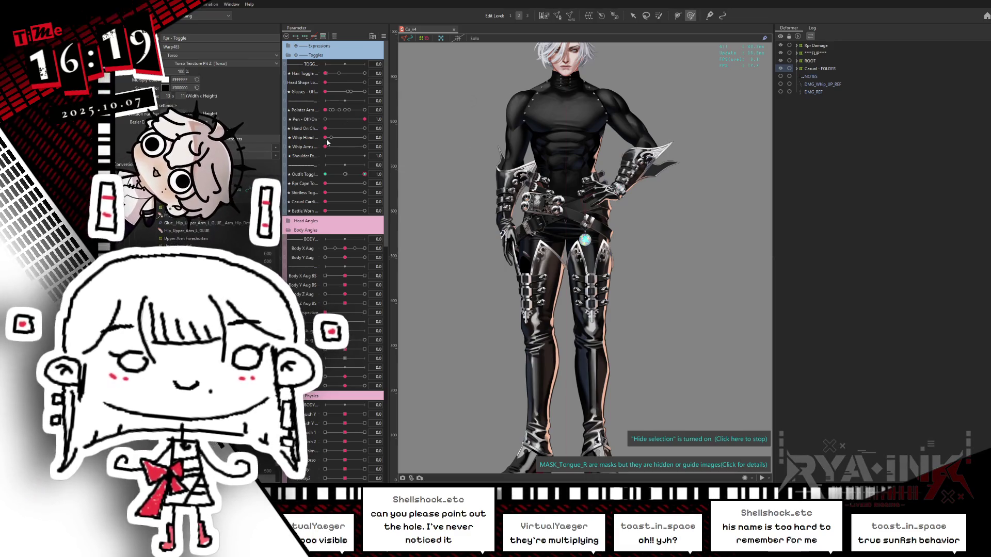
pyautogui.click(305, 138)
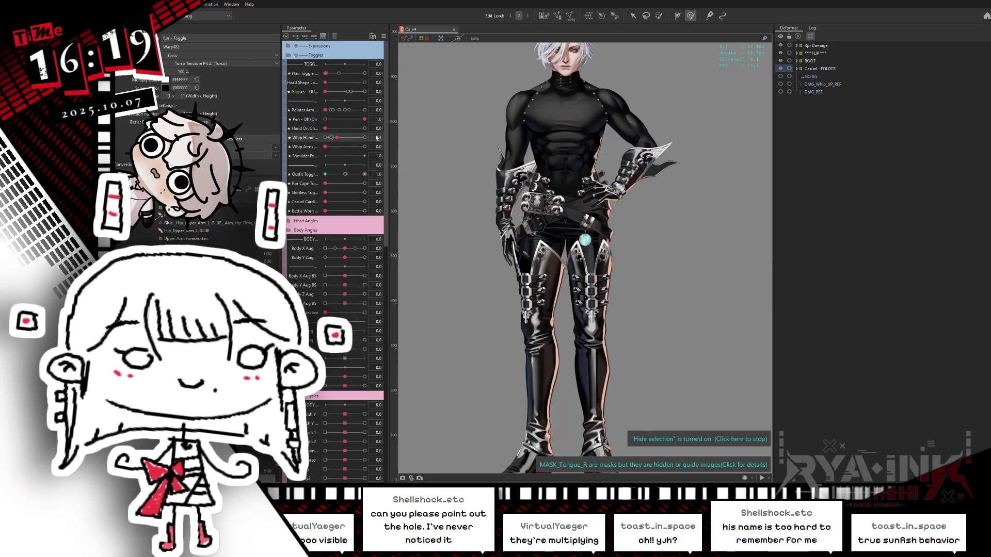
pyautogui.click(333, 147)
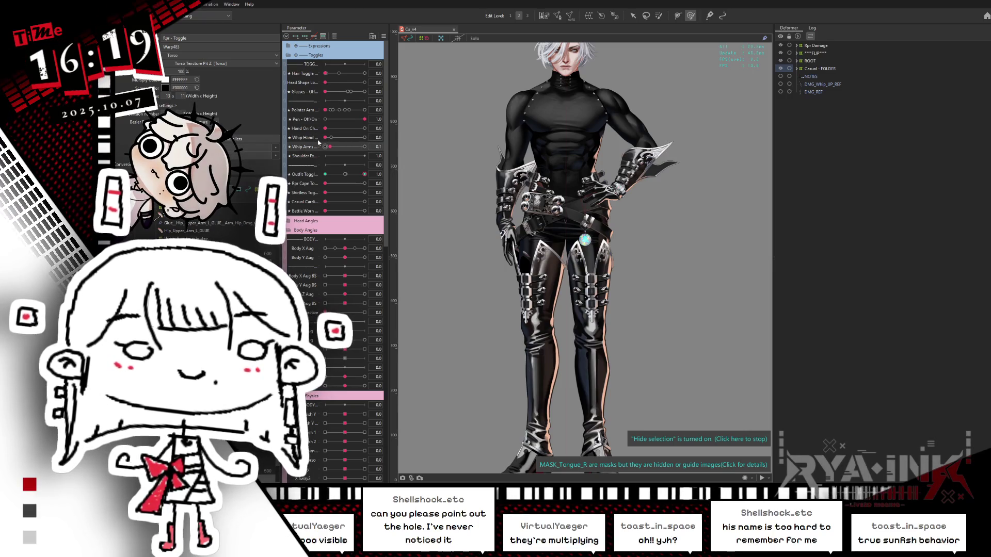
pyautogui.click(364, 147)
pyautogui.scroll(-2, 534, 107)
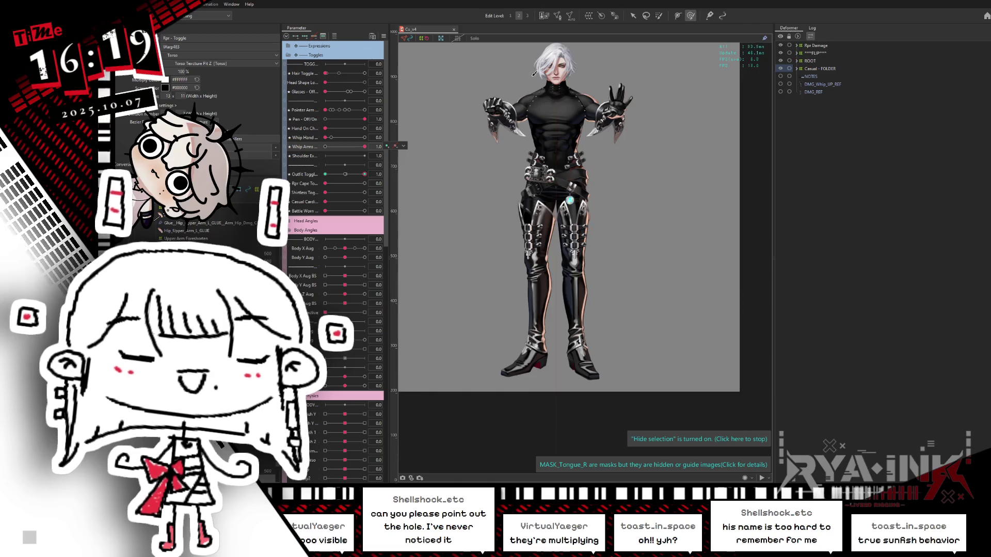
pyautogui.scroll(3, 515, 165)
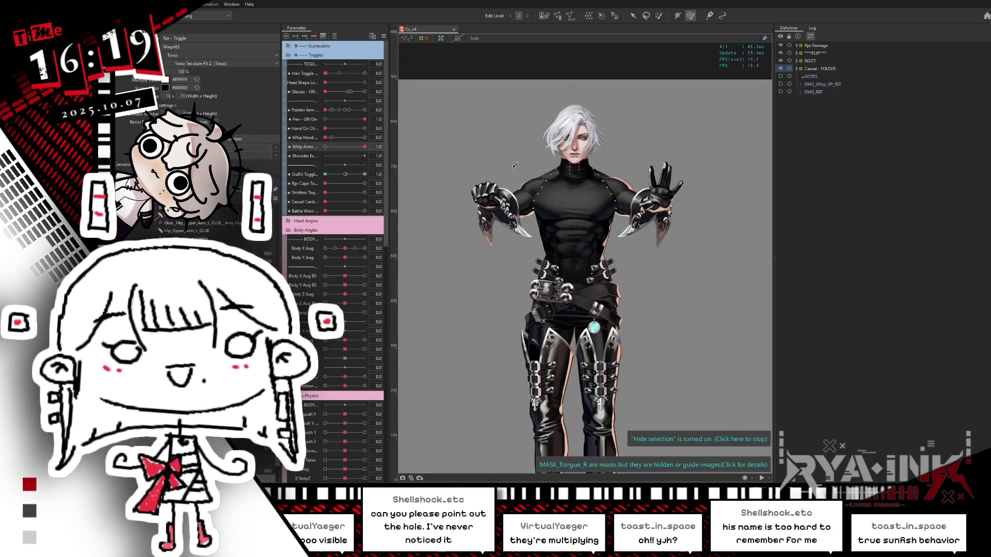